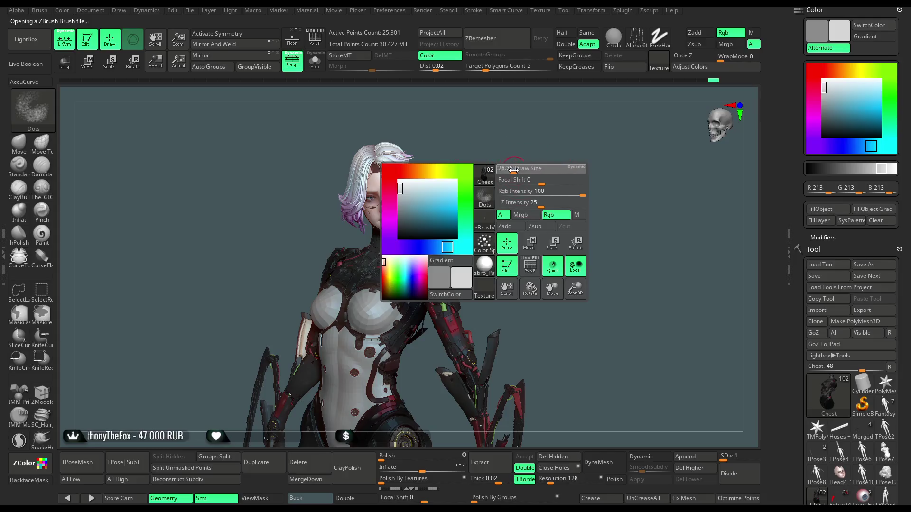
Sample the body's skin colour, darken it to R158 G115 B107, and select the Head4_14 subtool.
key("c")
left_click_drag(478, 175, 708, 163, "alt")
left_click_drag(842, 92, 833, 107)
left_click(423, 209, "alt")
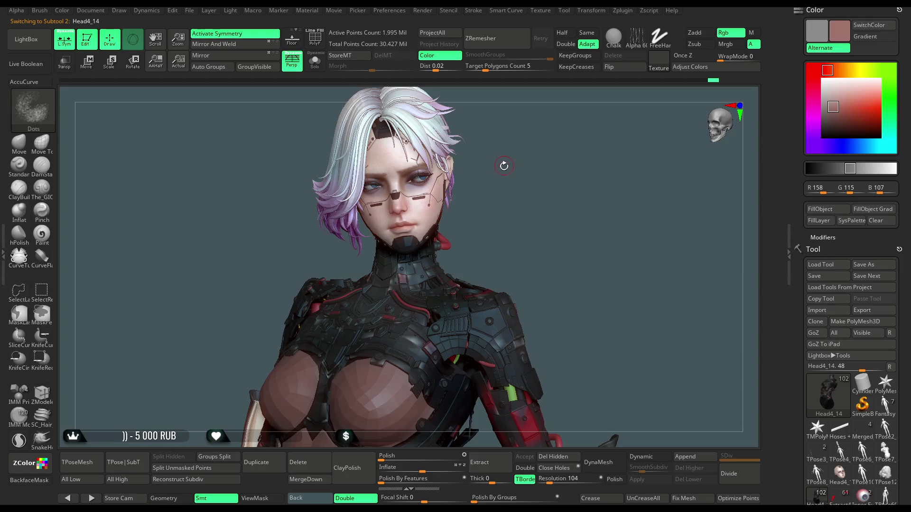
Frame the head and switch the paint brush to the Dots stroke.
key("f")
key("space")
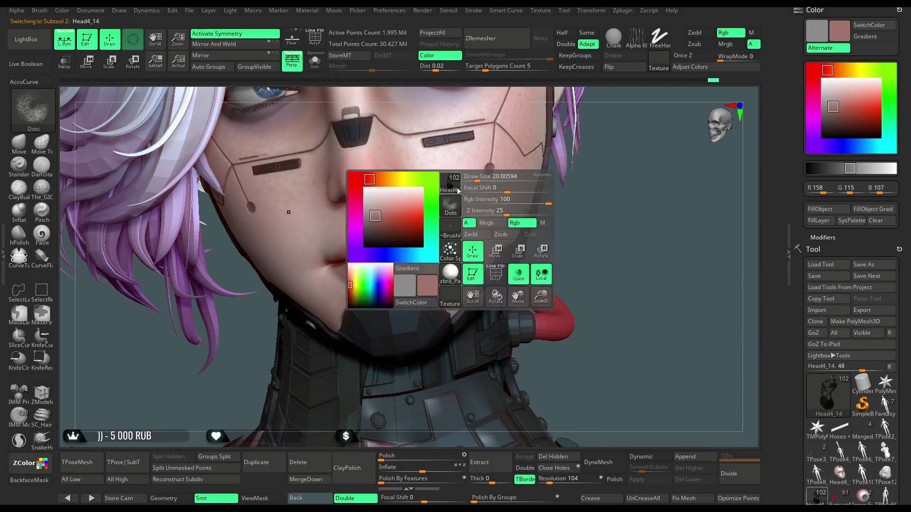
left_click_drag(626, 122, 427, 207)
key("space")
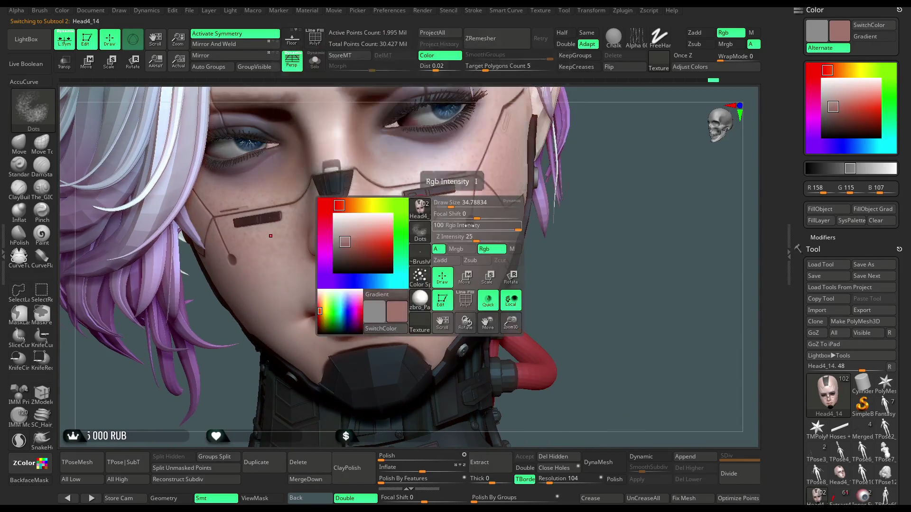
left_click(486, 300)
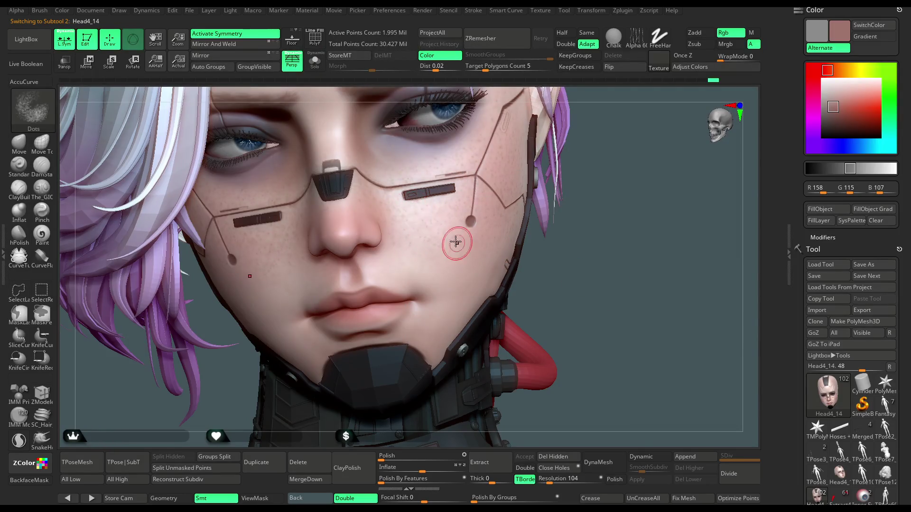
left_click_drag(573, 227, 481, 232)
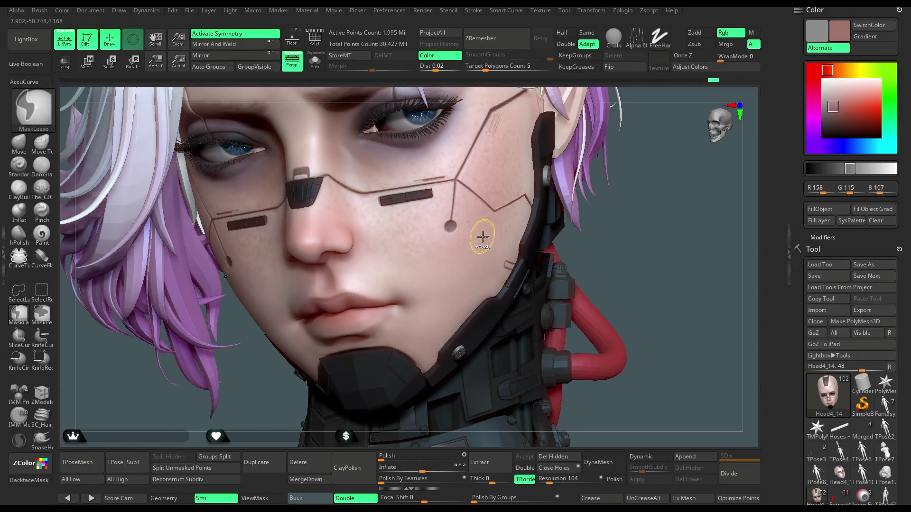
key("space")
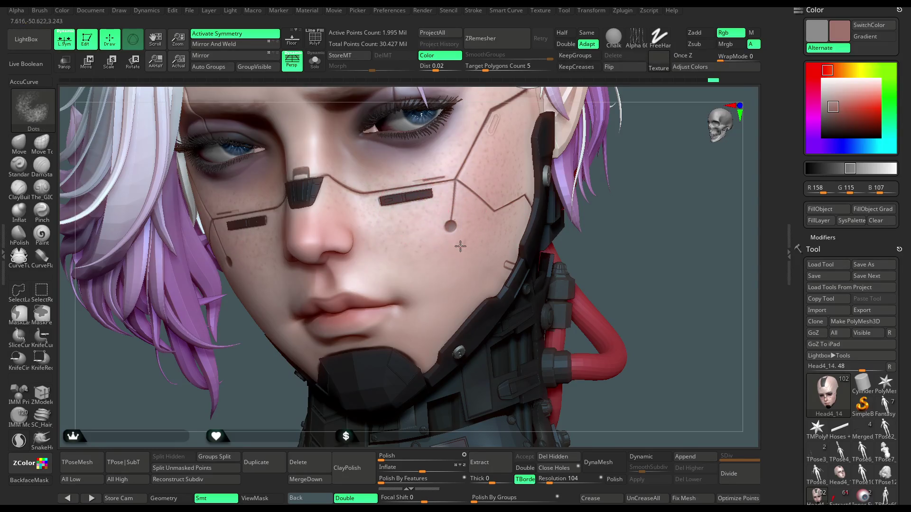
Dab the darker skin tone over the cheeks, nose and forehead, toggling X symmetry while rotating.
mouse_move(602, 212)
left_mouse_down()
mouse_move(617, 205)
mouse_move(466, 204)
left_mouse_up()
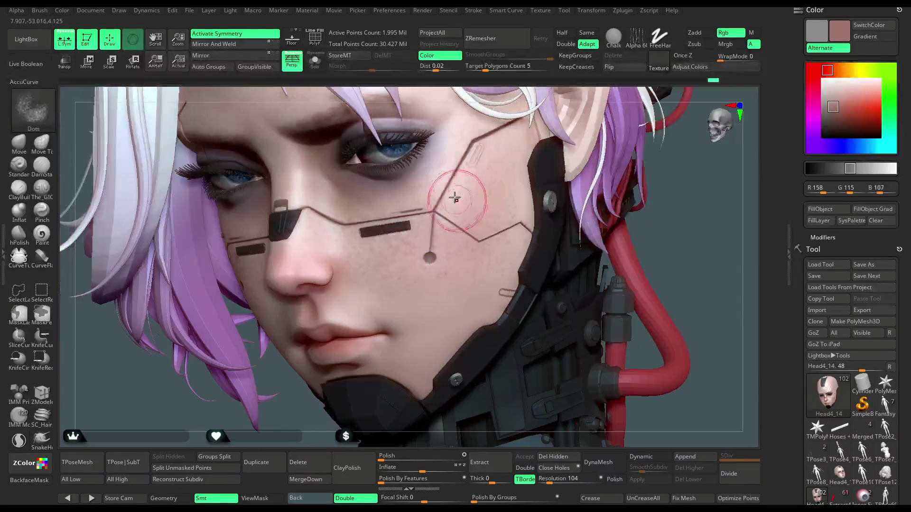
scroll(408, 285, "up", 3)
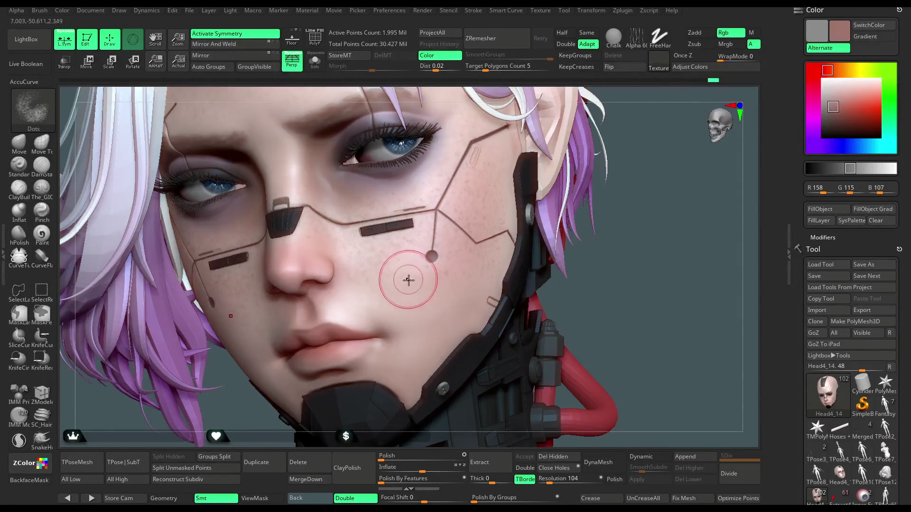
left_click_drag(648, 242, 377, 275)
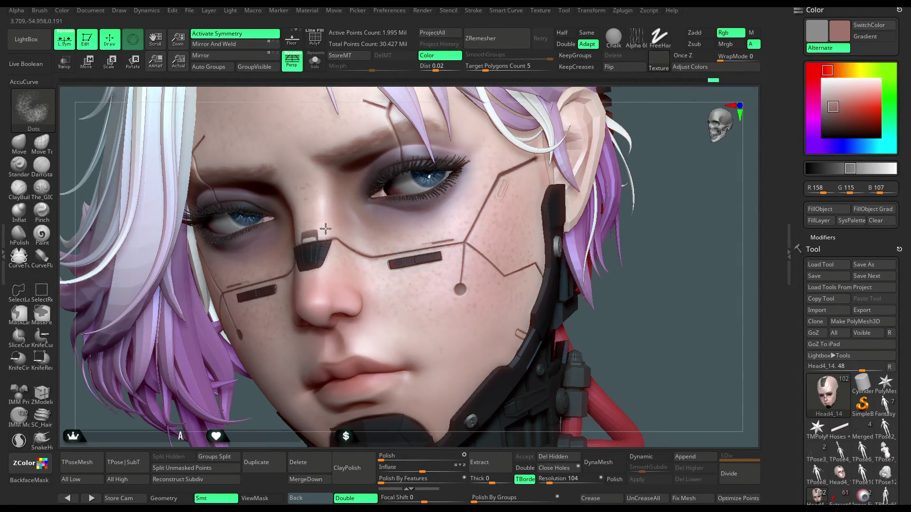
left_click_drag(648, 246, 575, 238)
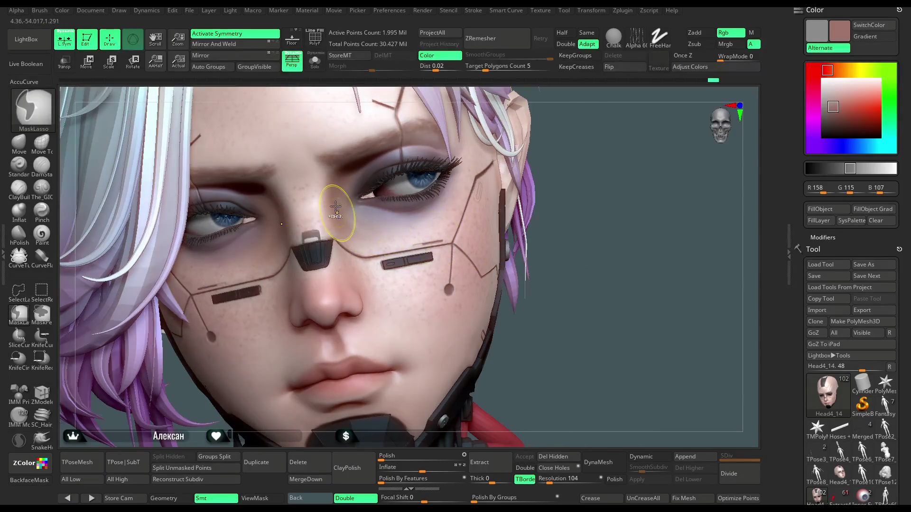
key("x")
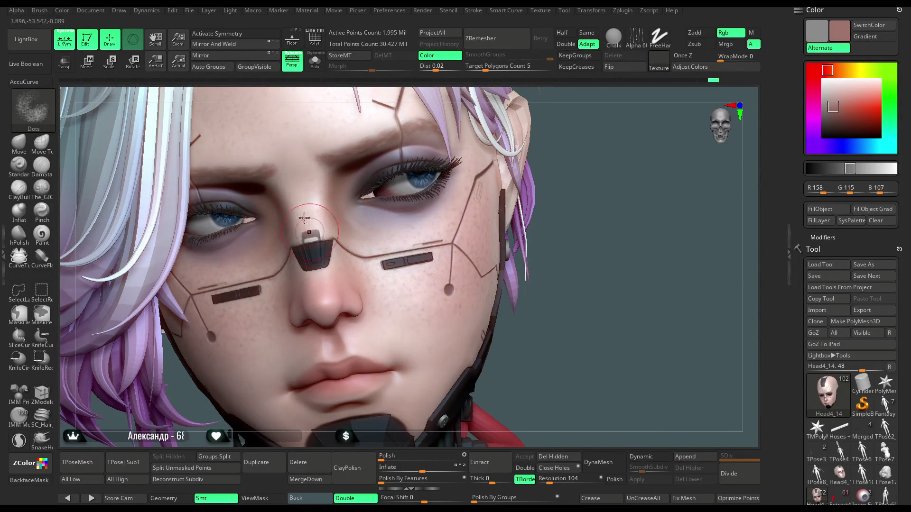
left_click_drag(598, 245, 593, 284)
key("x")
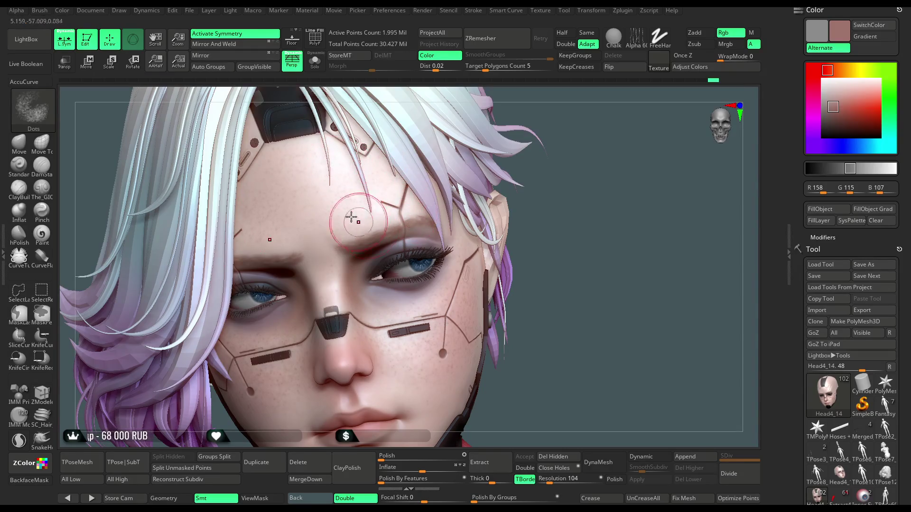
left_click_drag(532, 245, 581, 173)
left_click_drag(371, 341, 552, 236)
key("space")
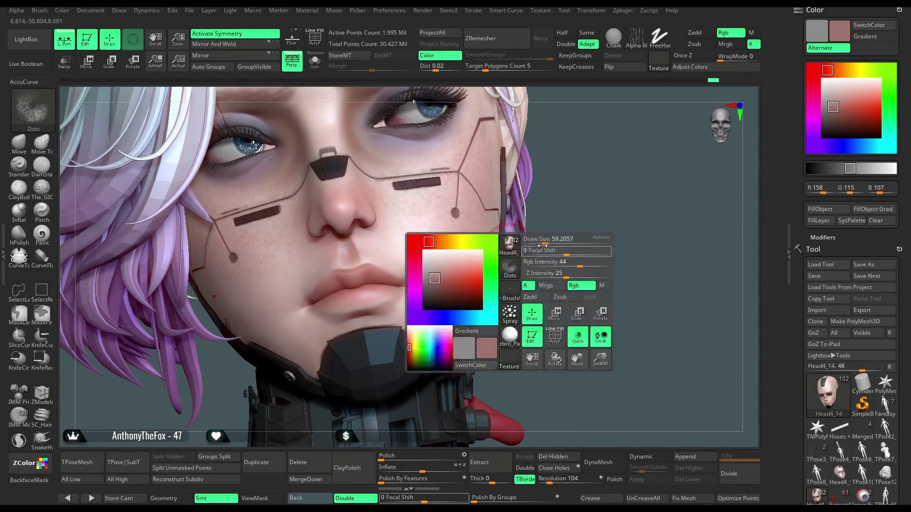
left_click_drag(612, 206, 320, 255)
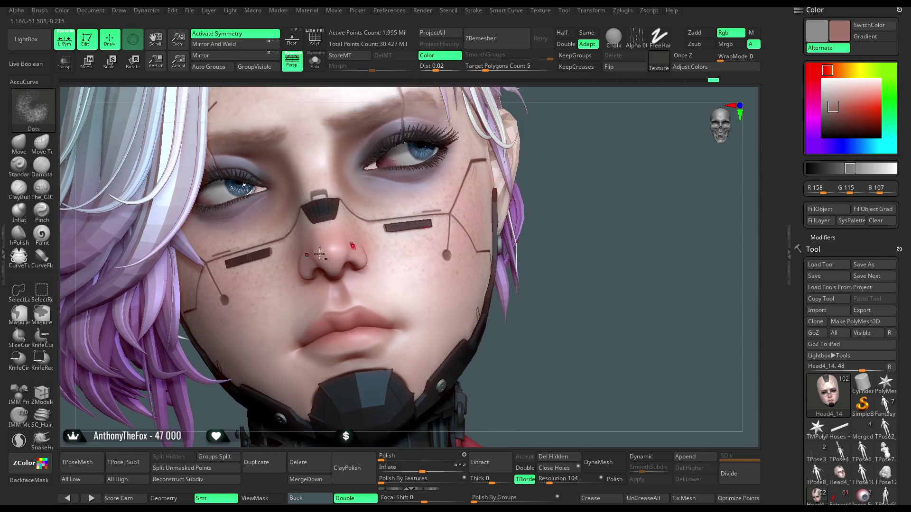
Switch to the Paint brush with a new alpha and Focal Shift 53.
left_click(50, 240)
key("space")
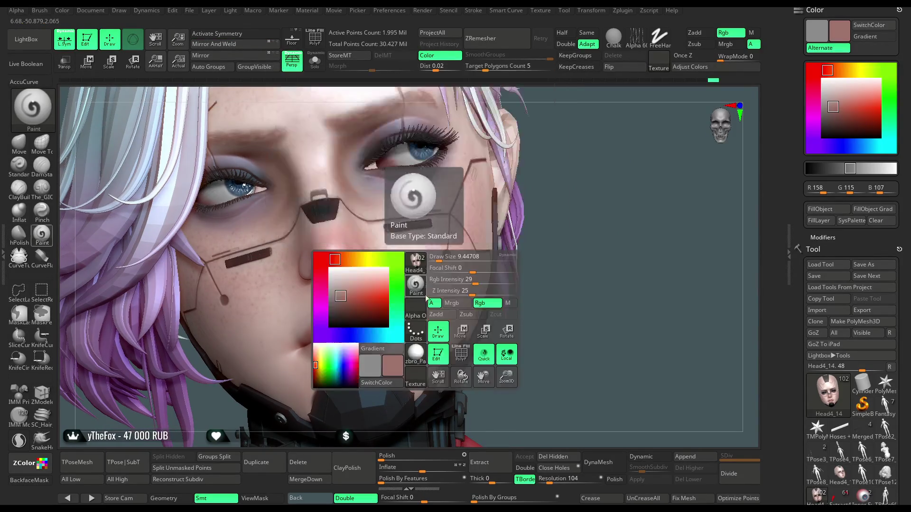
key("space")
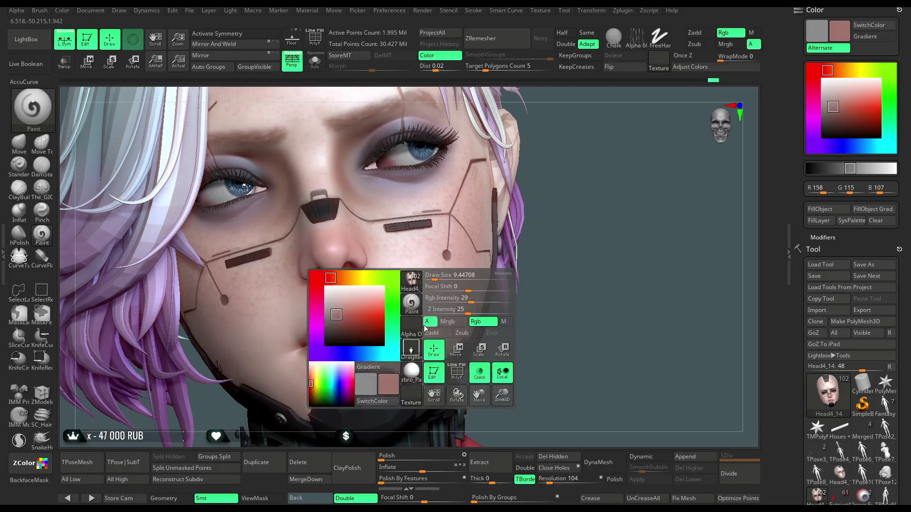
left_click(413, 327)
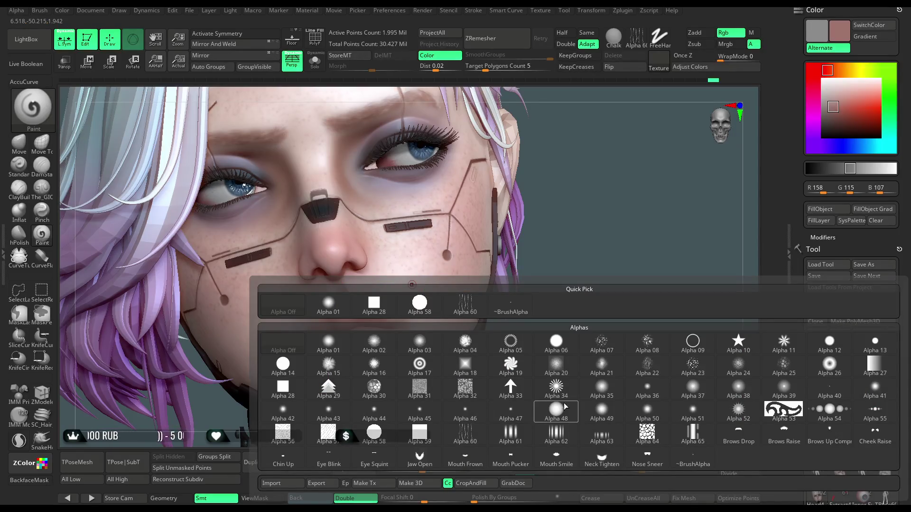
mouse_move(569, 400)
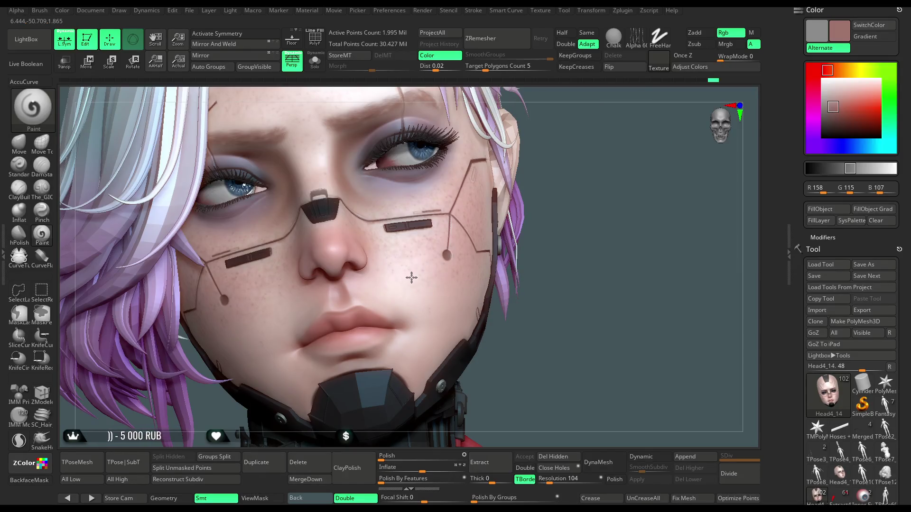
left_click_drag(580, 201, 560, 266)
key("space")
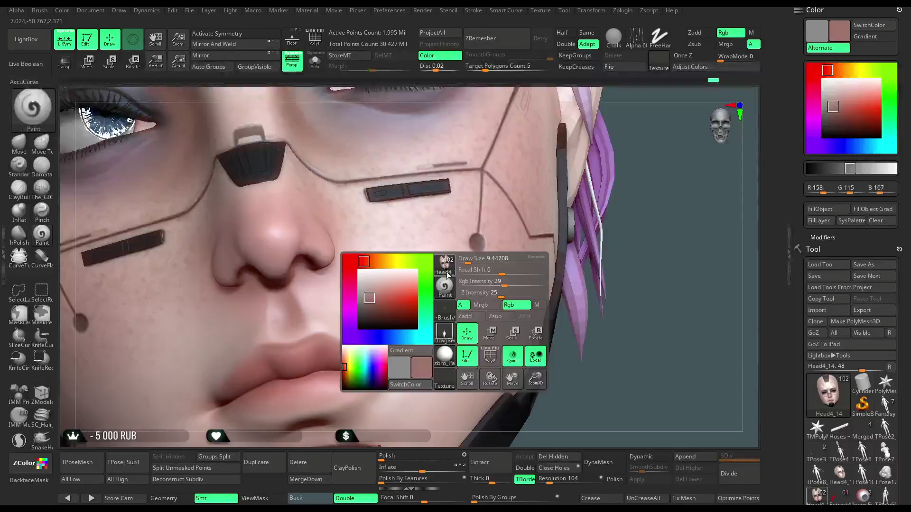
left_click_drag(501, 269, 526, 269)
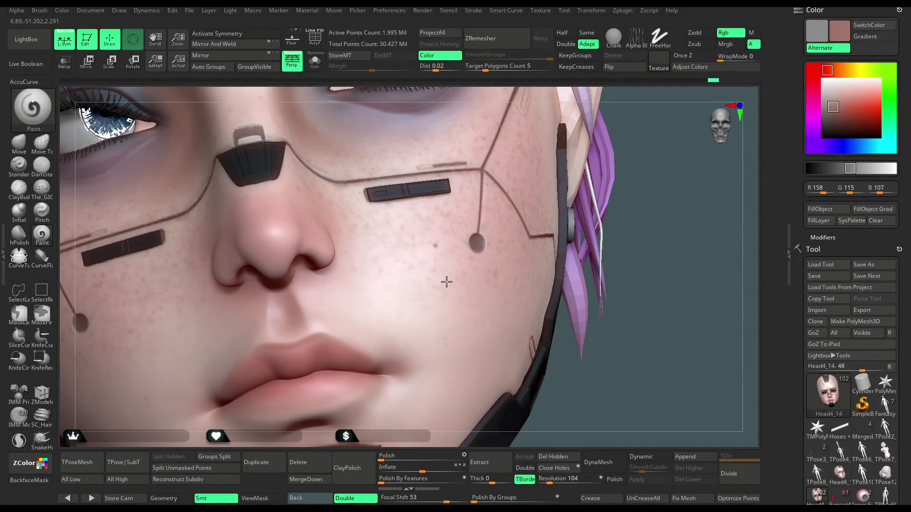
Dab small darker freckle spots across the cheeks and nose while turning the head.
left_click_drag(640, 280, 628, 222)
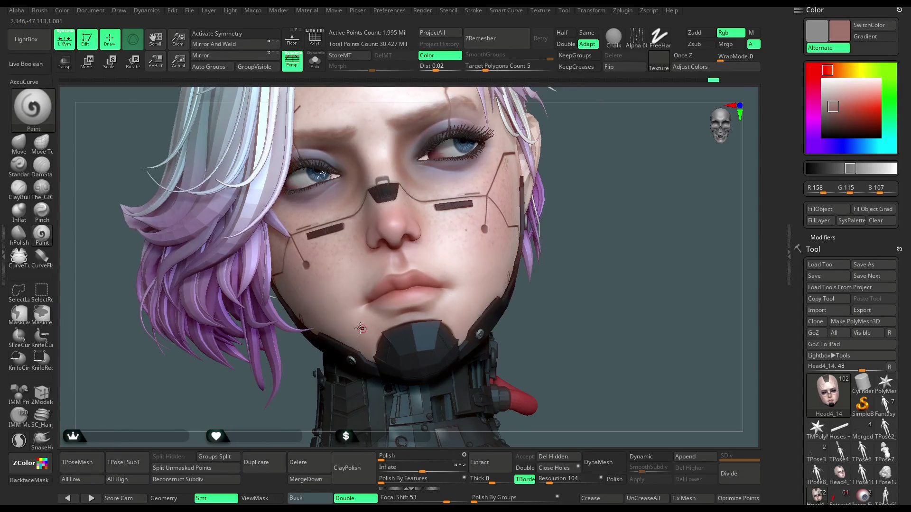
left_click_drag(566, 195, 390, 205)
left_click_drag(504, 245, 483, 312)
mouse_move(572, 266)
left_mouse_down()
mouse_move(590, 240)
mouse_move(416, 254)
left_mouse_up()
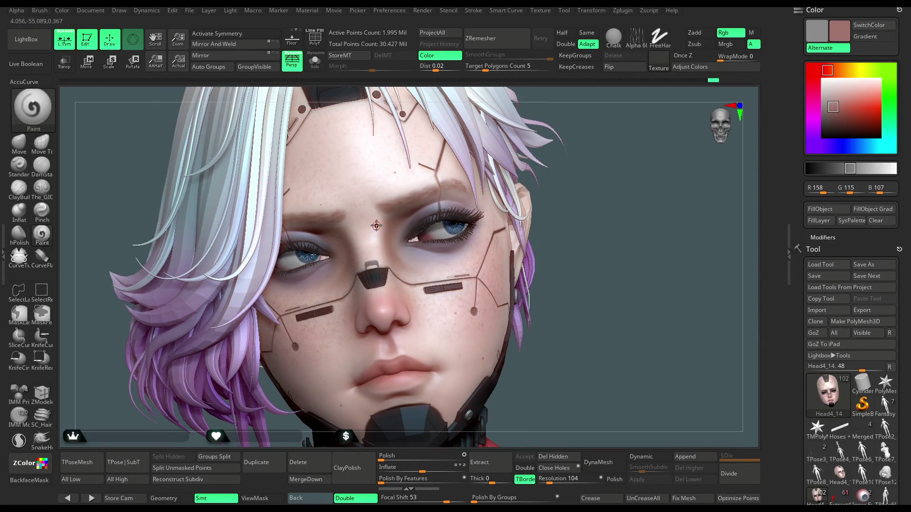
left_click_drag(544, 244, 606, 215)
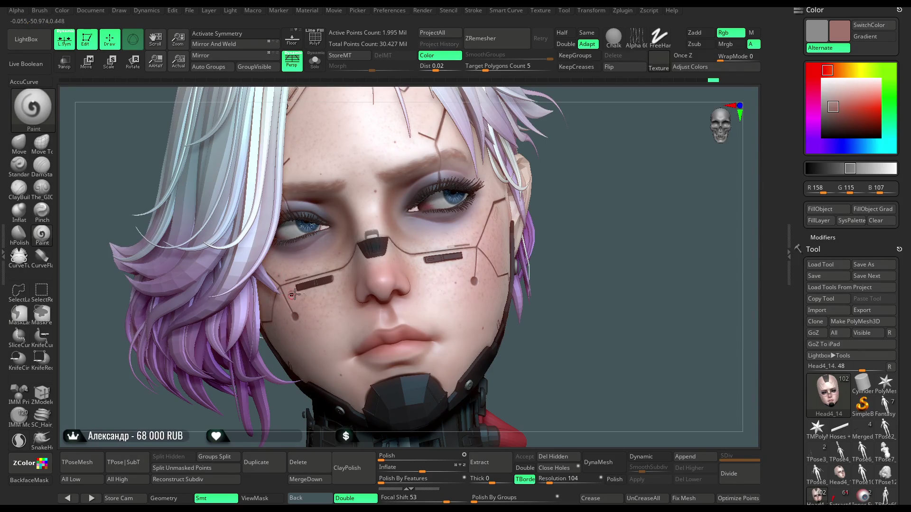
mouse_move(568, 251)
left_mouse_down()
mouse_move(594, 217)
mouse_move(571, 221)
mouse_move(587, 237)
mouse_move(343, 355)
left_mouse_up()
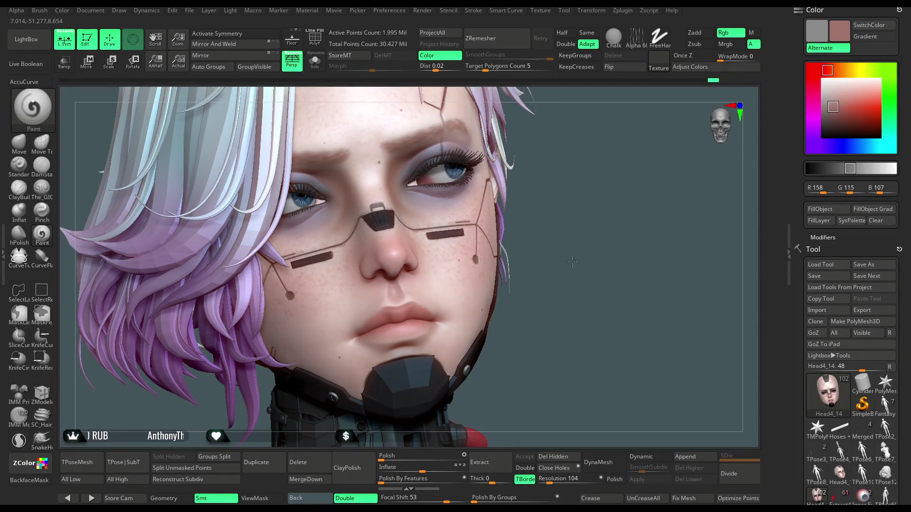
left_click_drag(572, 264, 499, 263)
Switch to the Move brush with X symmetry and a larger Draw Size, then zoom out to the full body.
left_click(19, 142)
key("x")
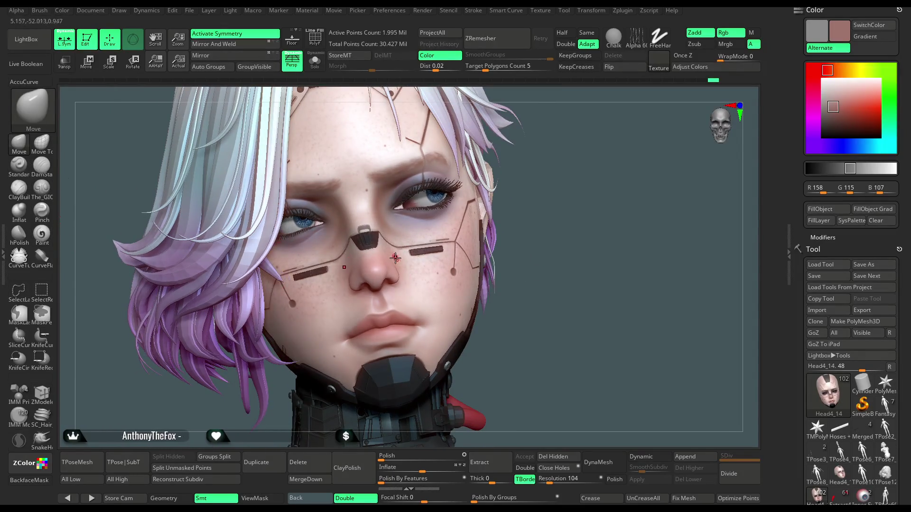
key("space")
left_click_drag(432, 250, 437, 250)
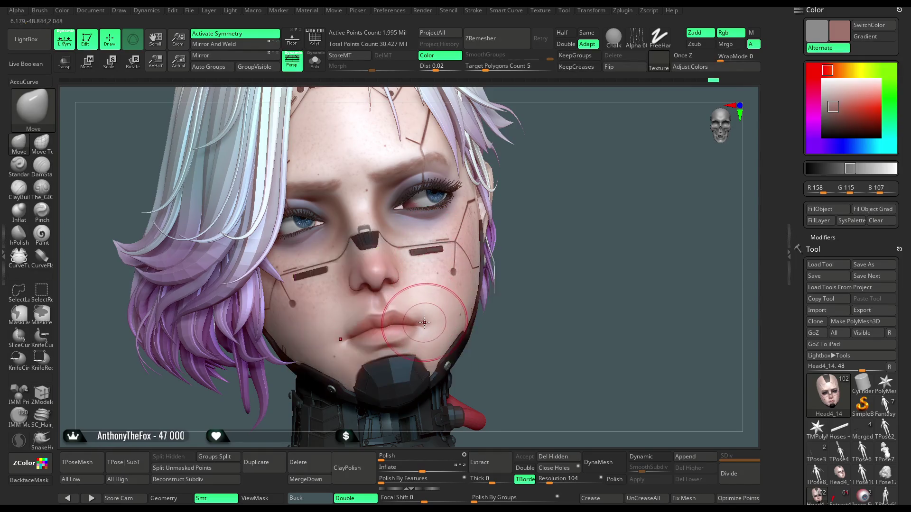
left_click_drag(512, 271, 446, 323)
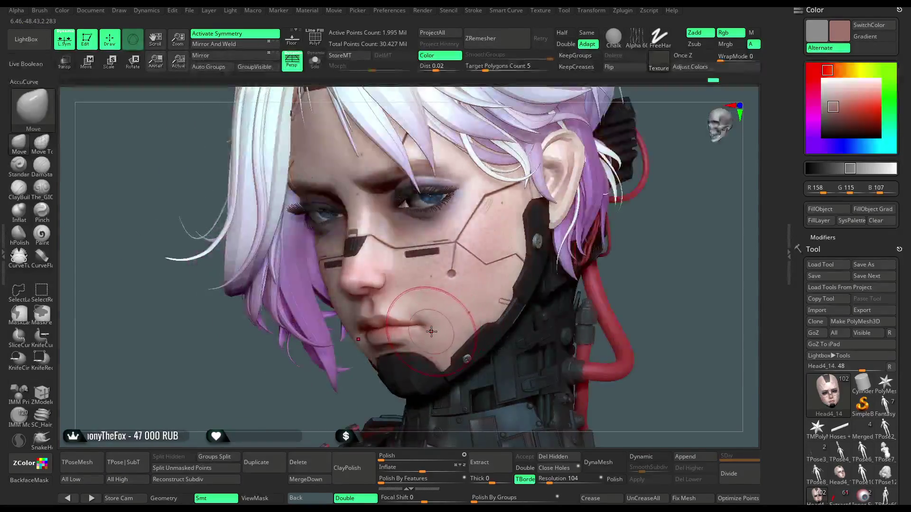
mouse_move(322, 412)
left_mouse_down()
mouse_move(551, 251)
mouse_move(547, 271)
left_mouse_up()
left_click_drag(571, 212, 658, 182)
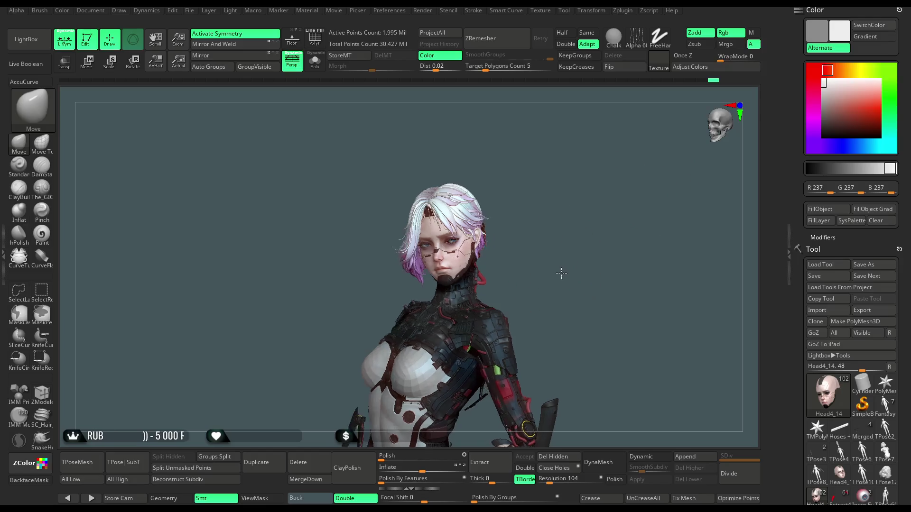
Turn the character to face front and load the SC_Hair_IMM1 brush.
mouse_move(569, 260)
left_mouse_down()
mouse_move(558, 270)
mouse_move(556, 249)
left_mouse_up()
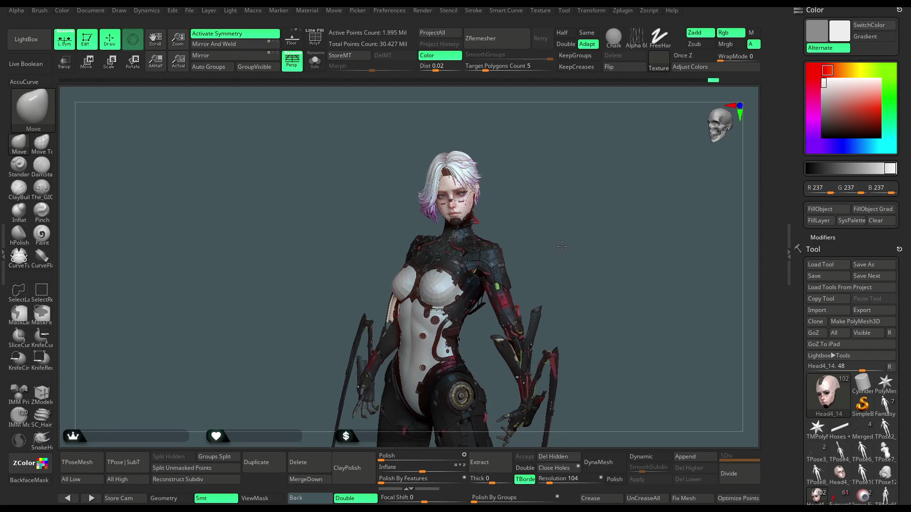
mouse_move(561, 249)
left_mouse_down()
mouse_move(572, 248)
mouse_move(550, 257)
mouse_move(562, 239)
mouse_move(437, 259)
left_mouse_up()
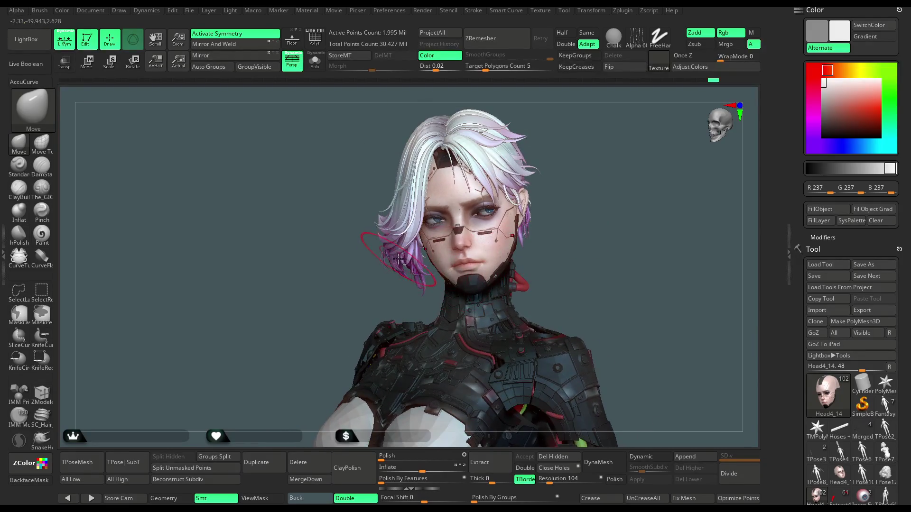
key("space")
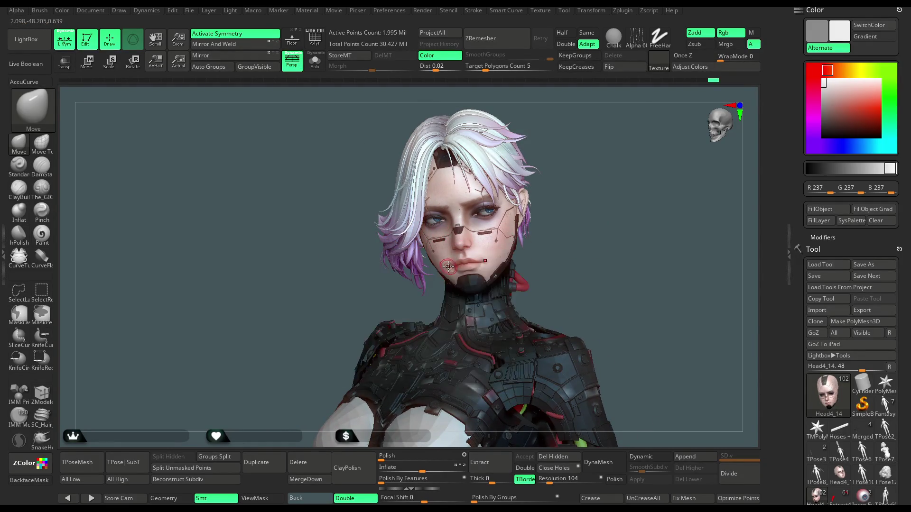
key("b")
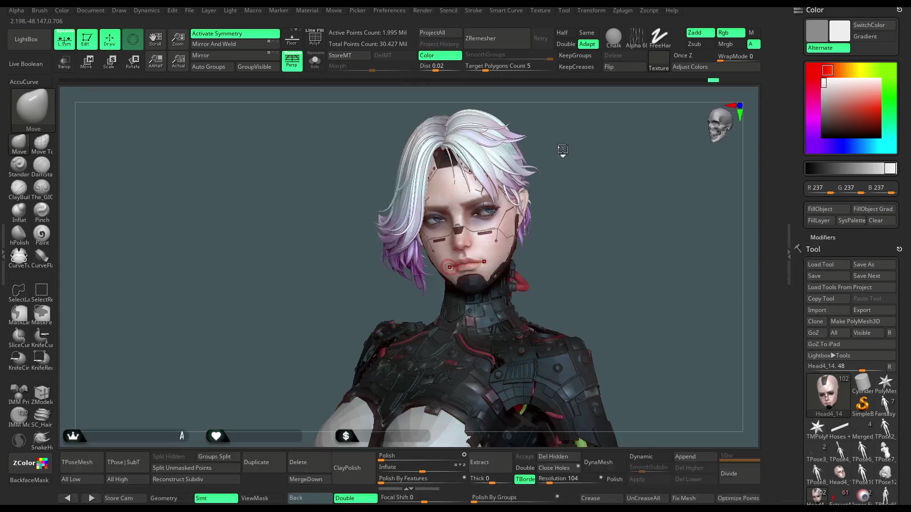
left_click(562, 142)
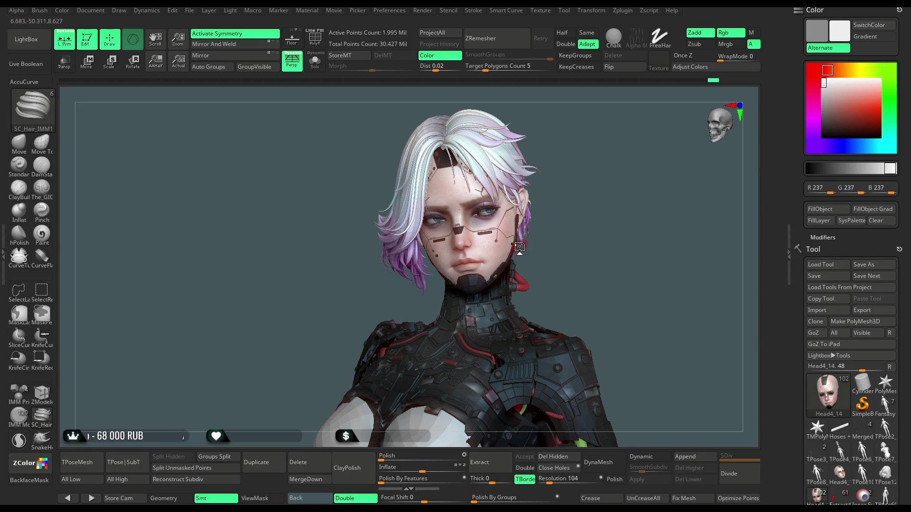
Sample the pale bluish-white hair colour (R230 G244 B247) from the hair.
key("space")
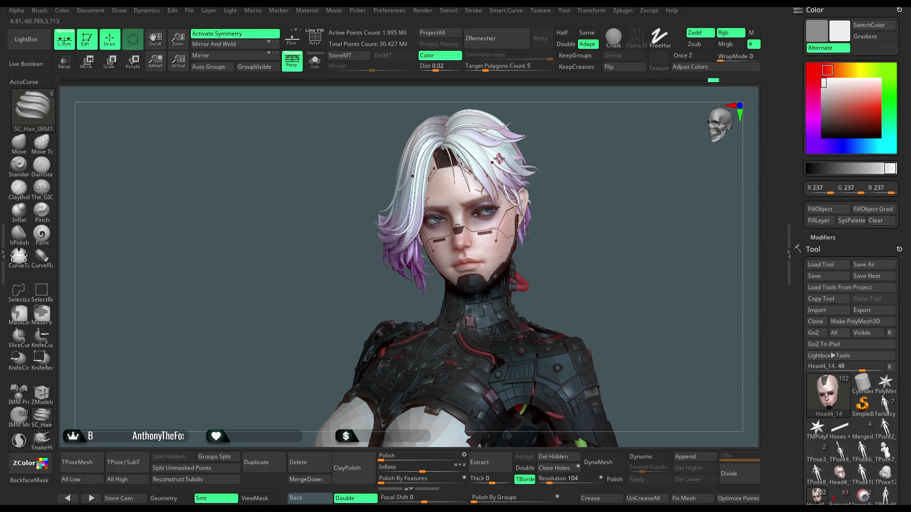
key("c")
left_click(316, 66)
Make the hair subtool Head5_6 active and turn off LSym symmetry.
left_click(316, 67)
left_click(405, 190, "alt")
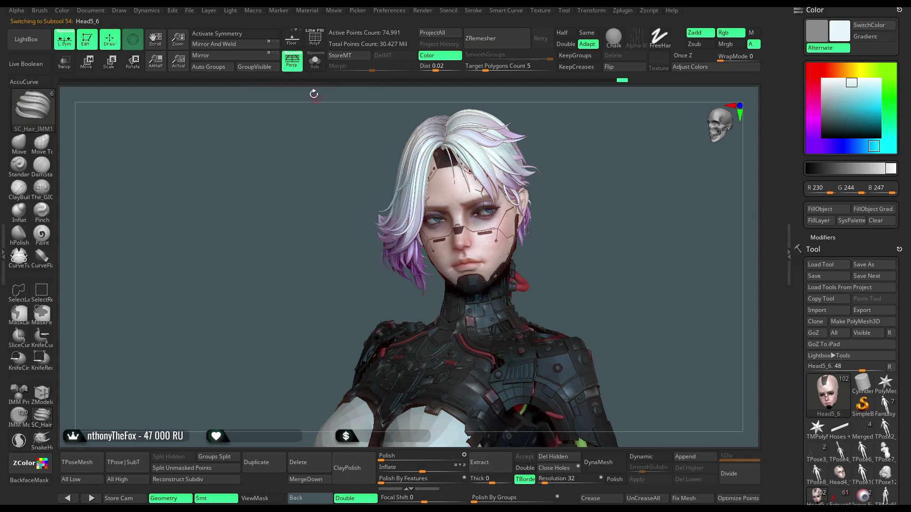
left_click(315, 61)
left_click(314, 60)
mouse_move(310, 217)
left_mouse_down()
mouse_move(315, 250)
mouse_move(192, 174)
left_mouse_up()
left_click(69, 45)
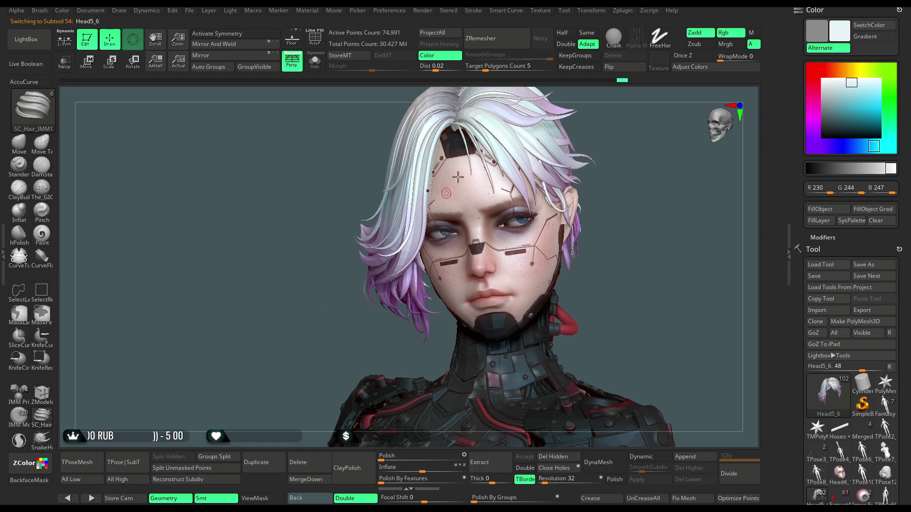
left_click(475, 11)
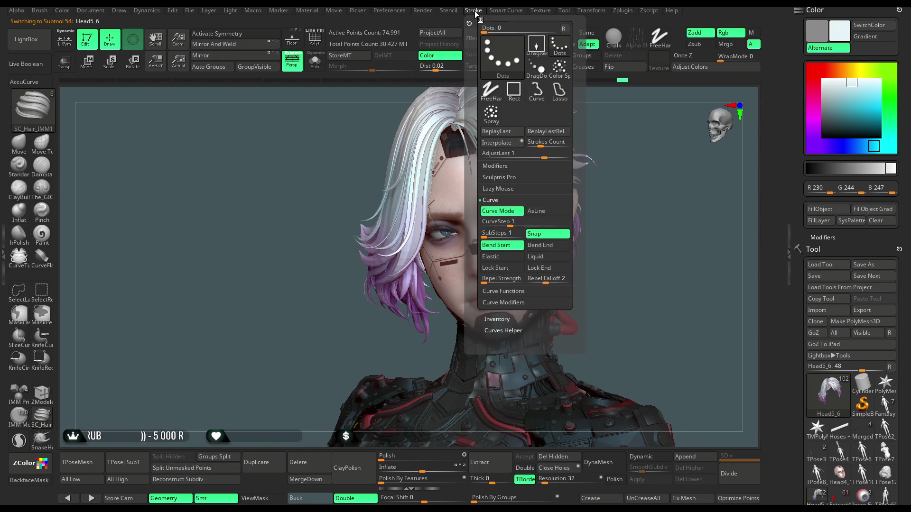
Turn curve Snap off, enable Lock Start, and expand Curve Modifiers to view Curve Falloff.
left_click(507, 271)
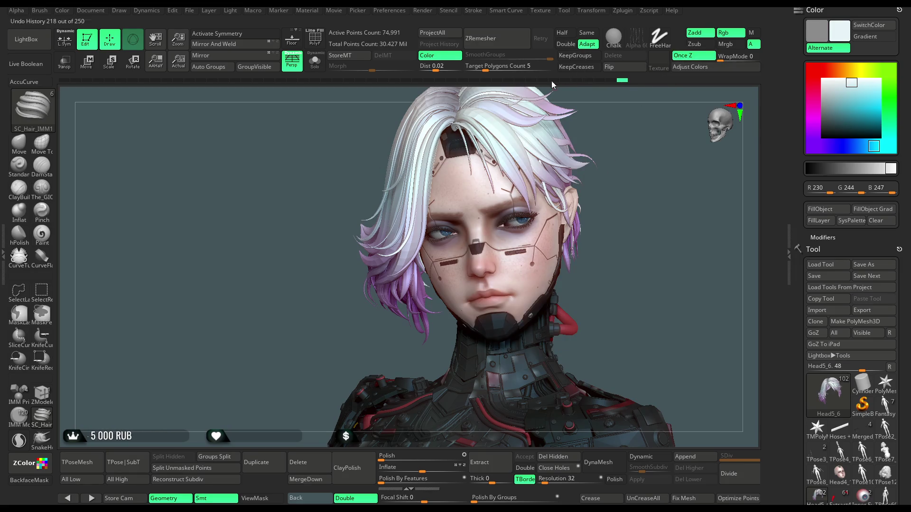
left_click(480, 13)
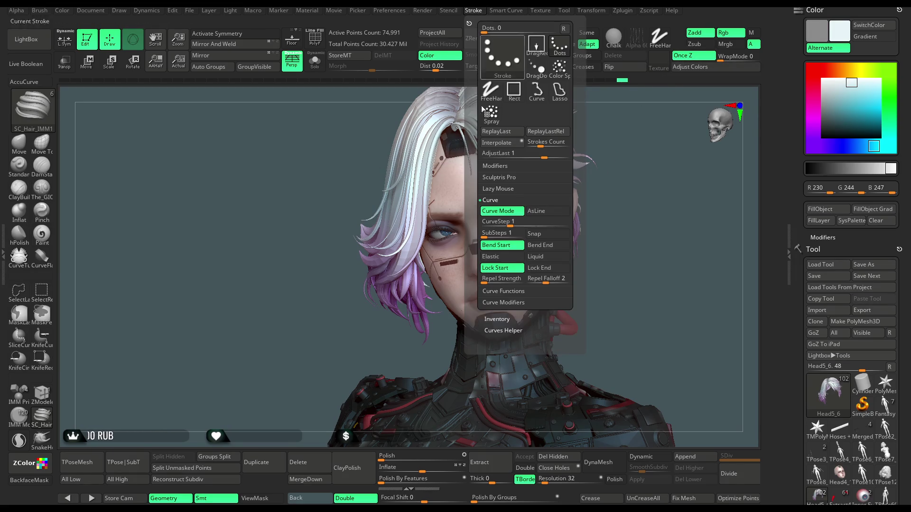
left_click(502, 317)
left_click(522, 245)
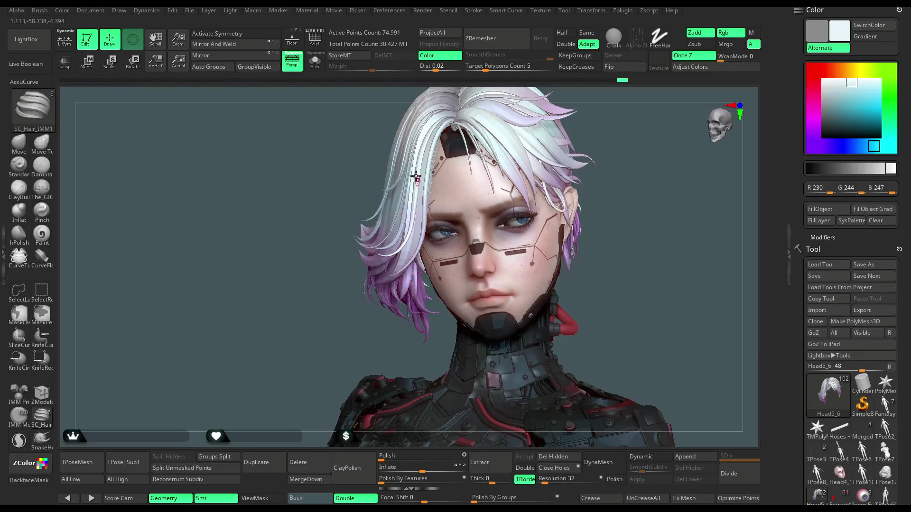
Mask the existing hair with Ctrl+H and try an edit on the long strand's curve, then undo it.
key("ctrl+h")
key("ctrl+z")
key("ctrl+z")
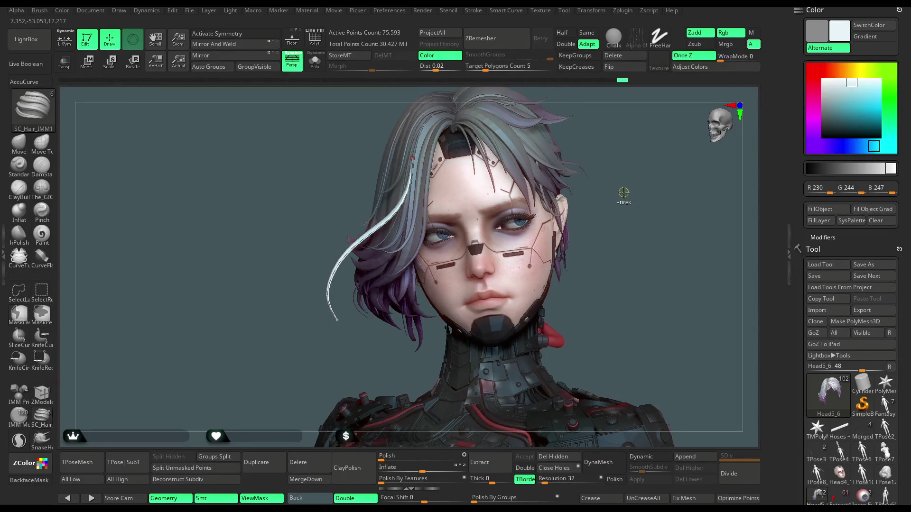
key("ctrl+h")
left_click_drag(633, 177, 408, 182)
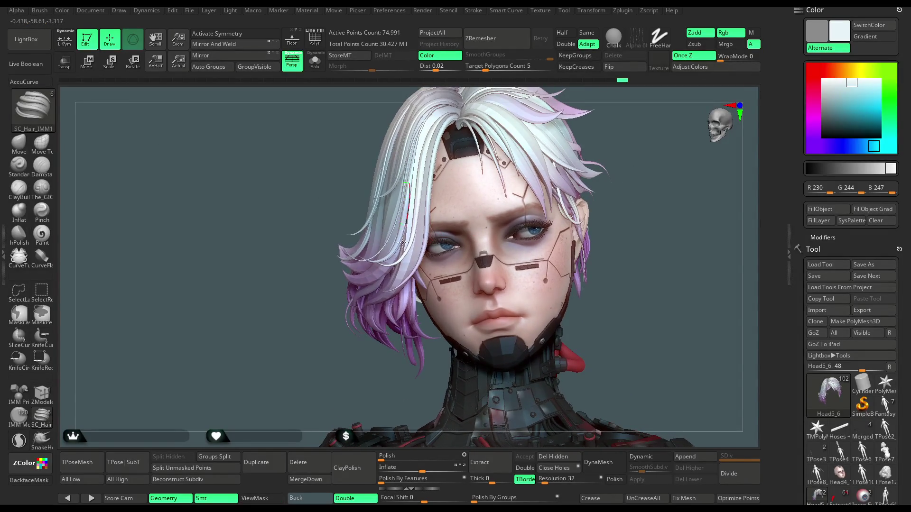
key("ctrl+shift+z")
key("ctrl+h")
mouse_move(270, 382)
left_mouse_down()
mouse_move(361, 332)
mouse_move(418, 265)
left_mouse_up()
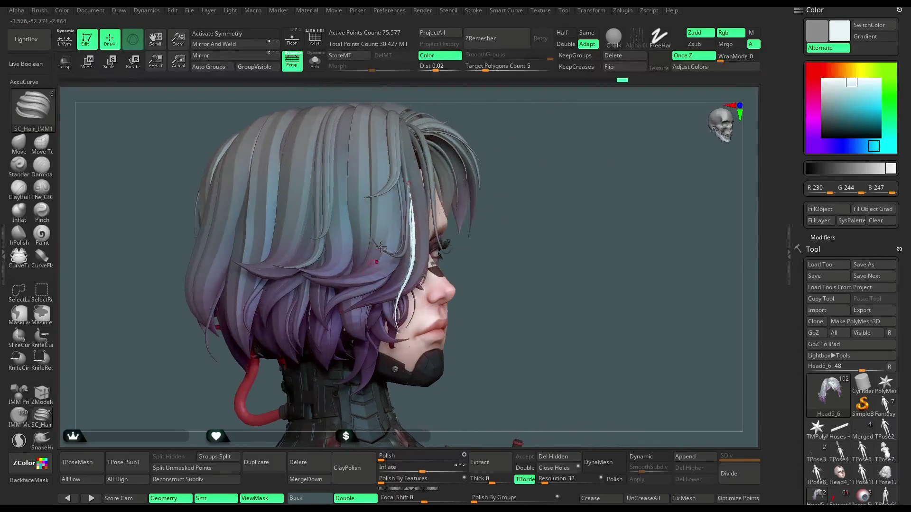
left_click(401, 183)
left_click_drag(593, 190, 486, 141)
key("ctrl+z")
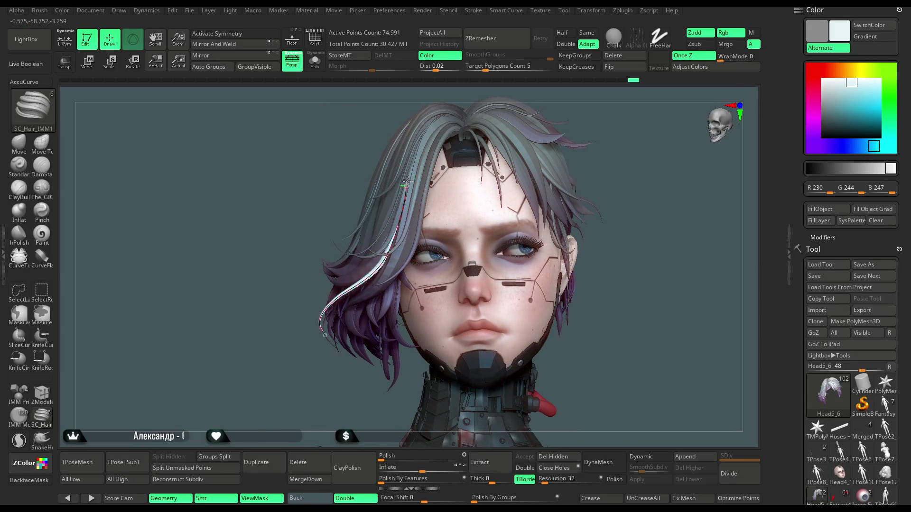
Bend a new pale strand so it curves down the back and left side of the hair.
mouse_move(271, 378)
left_mouse_down()
mouse_move(361, 323)
mouse_move(374, 298)
left_mouse_up()
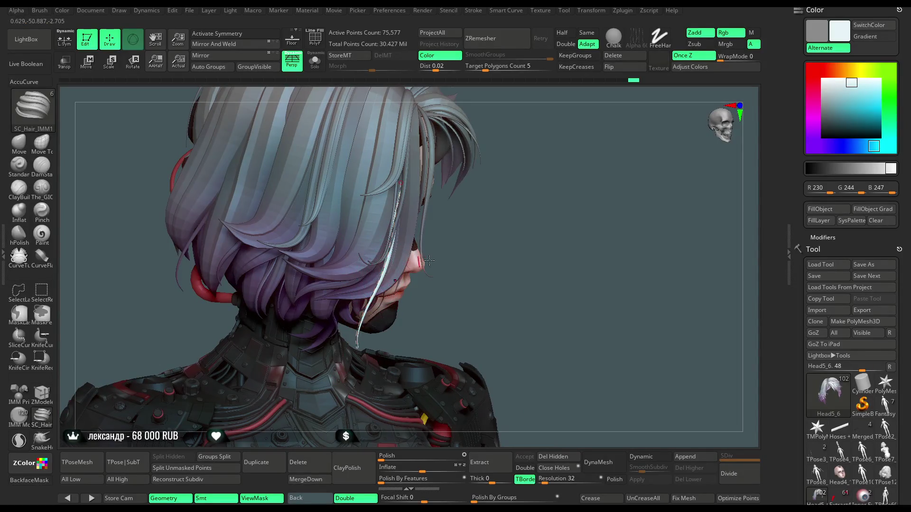
left_click_drag(422, 262, 394, 323)
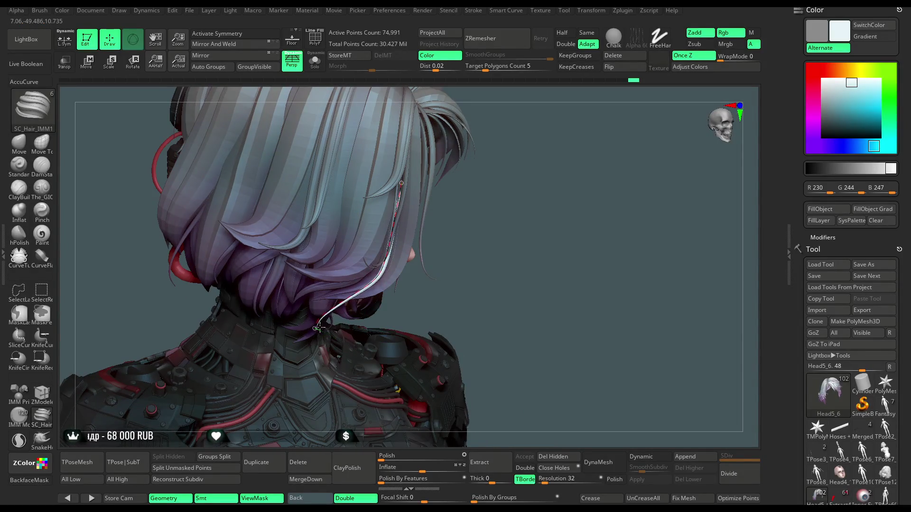
left_click_drag(478, 225, 359, 306)
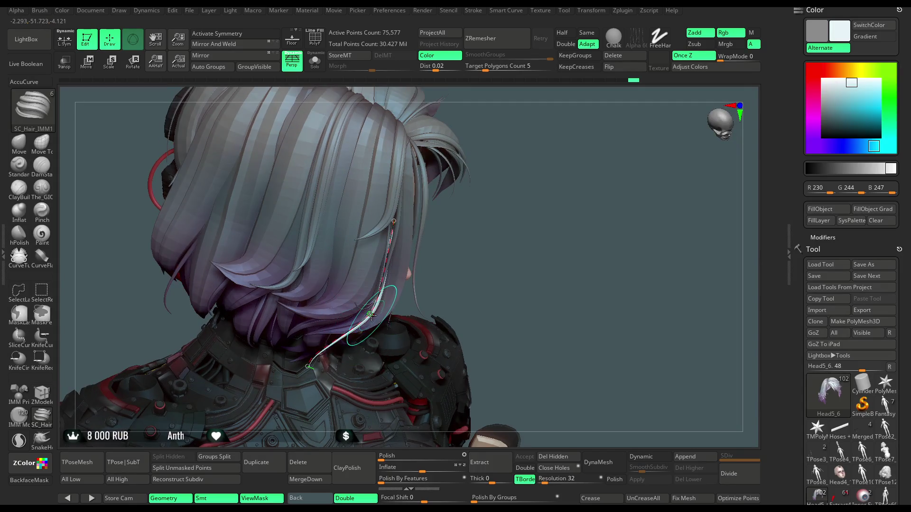
left_click_drag(479, 223, 398, 256)
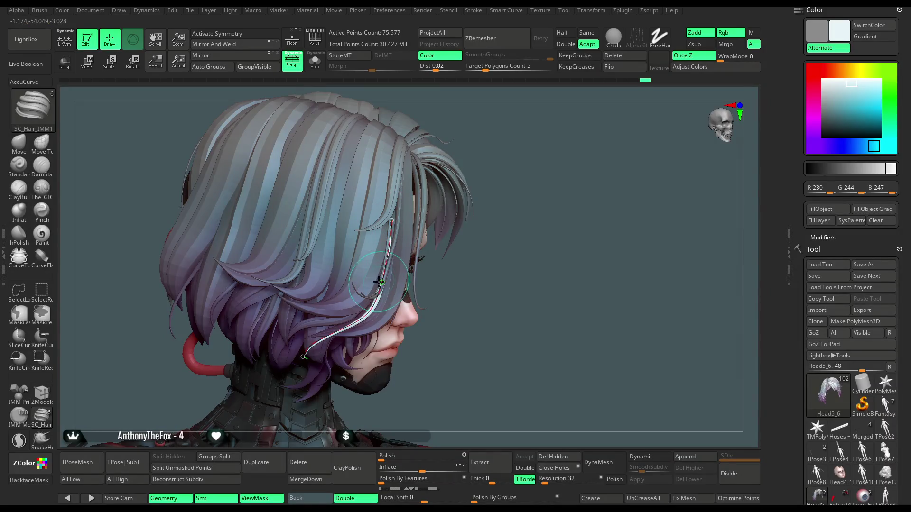
mouse_move(437, 274)
left_mouse_down()
mouse_move(390, 335)
mouse_move(398, 346)
mouse_move(340, 321)
left_mouse_up()
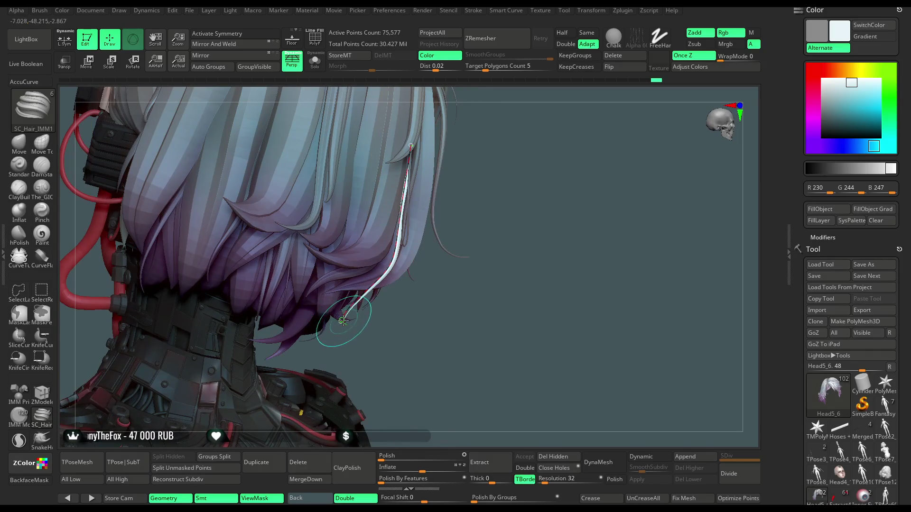
key("space")
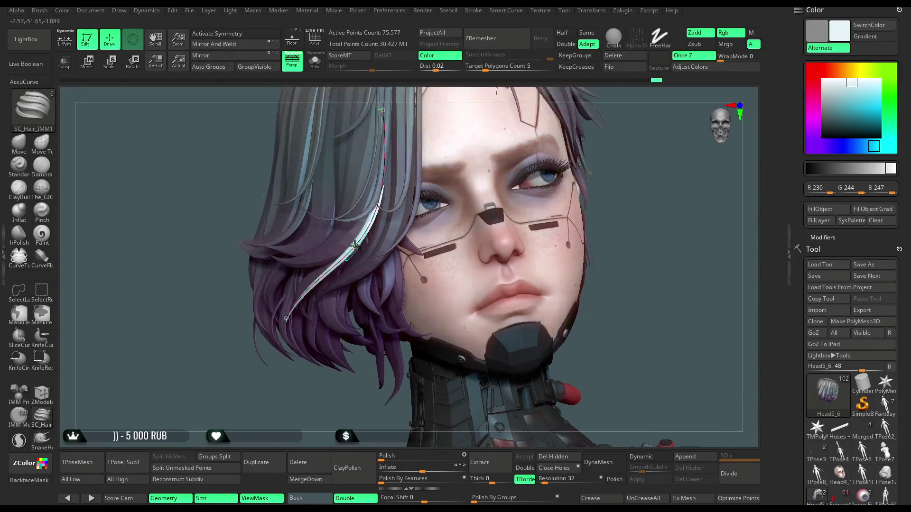
key("space")
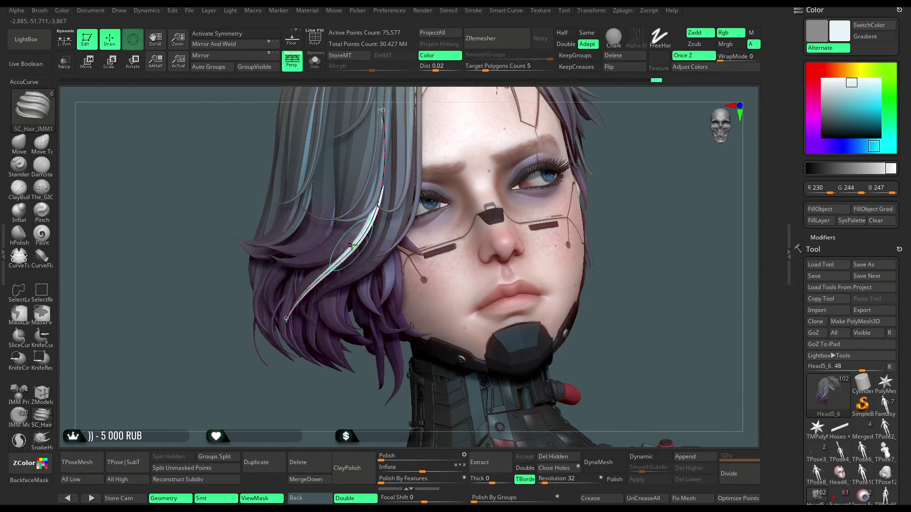
left_click_drag(366, 233, 371, 223)
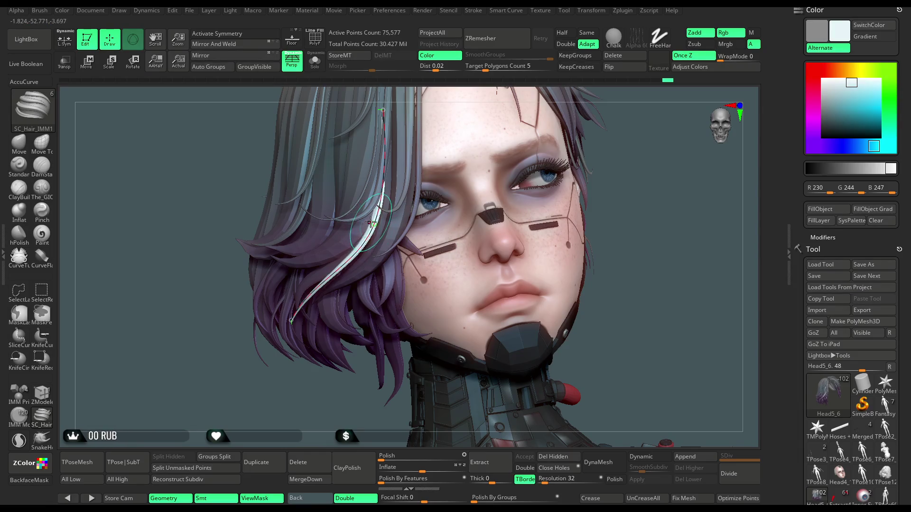
left_click_drag(265, 389, 311, 403)
Frame the head and shoulders and undo the last hair strand.
key("f")
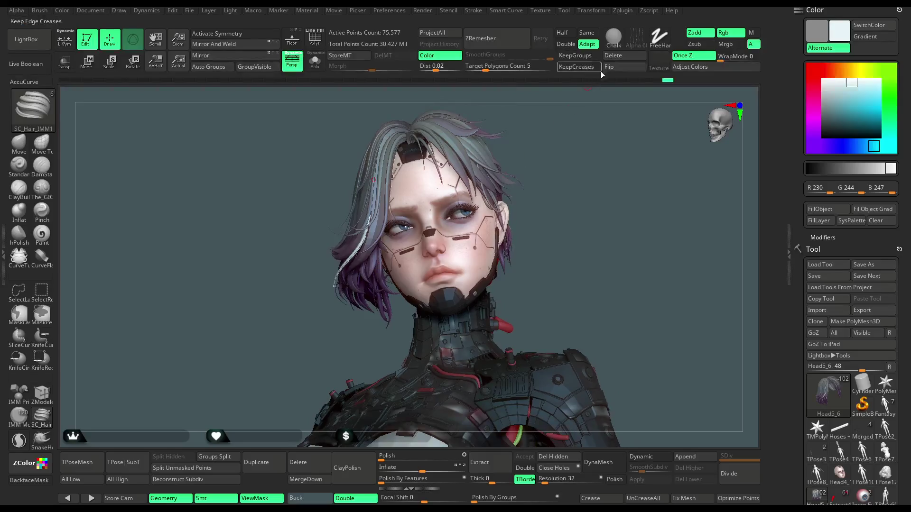
left_click_drag(546, 159, 357, 257)
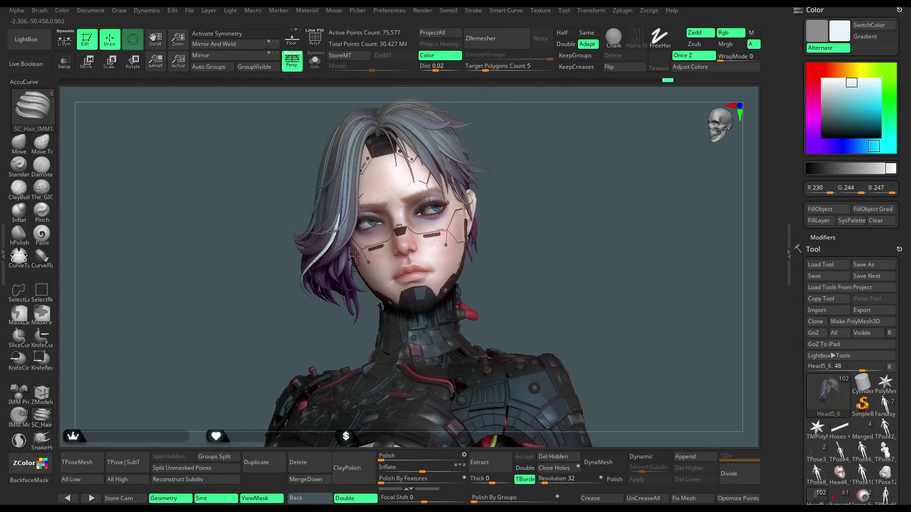
mouse_move(312, 335)
left_mouse_down()
mouse_move(365, 263)
mouse_move(345, 324)
left_mouse_up()
key("space")
key("ctrl+z")
right_click_drag(297, 346, 342, 258, "ctrl")
mouse_move(315, 393)
left_mouse_down()
mouse_move(361, 380)
mouse_move(379, 332)
mouse_move(340, 254)
mouse_move(298, 252)
left_mouse_up()
right_click_drag(303, 250, 345, 243)
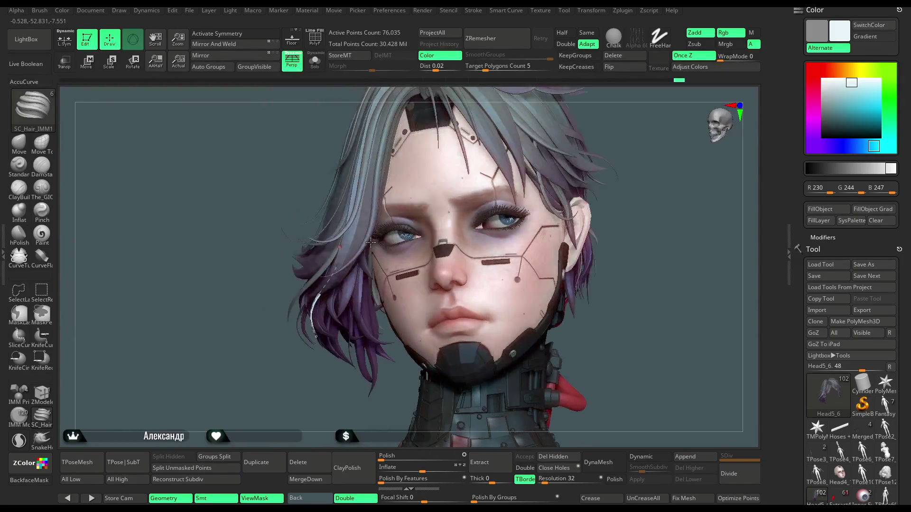
Shape a new strand beside the cheek, commit it via Curve Functions > Delete, and start another.
left_click_drag(345, 242, 348, 242)
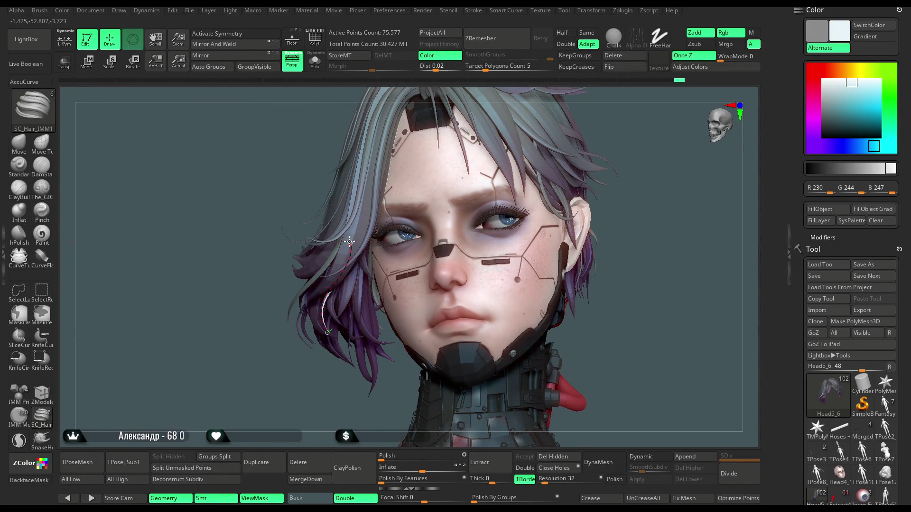
mouse_move(281, 372)
right_mouse_down("ctrl")
mouse_move(252, 422)
mouse_move(268, 422)
mouse_move(327, 304)
right_mouse_up("ctrl")
mouse_move(327, 304)
left_mouse_down()
mouse_move(353, 227)
mouse_move(315, 408)
left_mouse_up()
right_click_drag(312, 437, 522, 157, "ctrl")
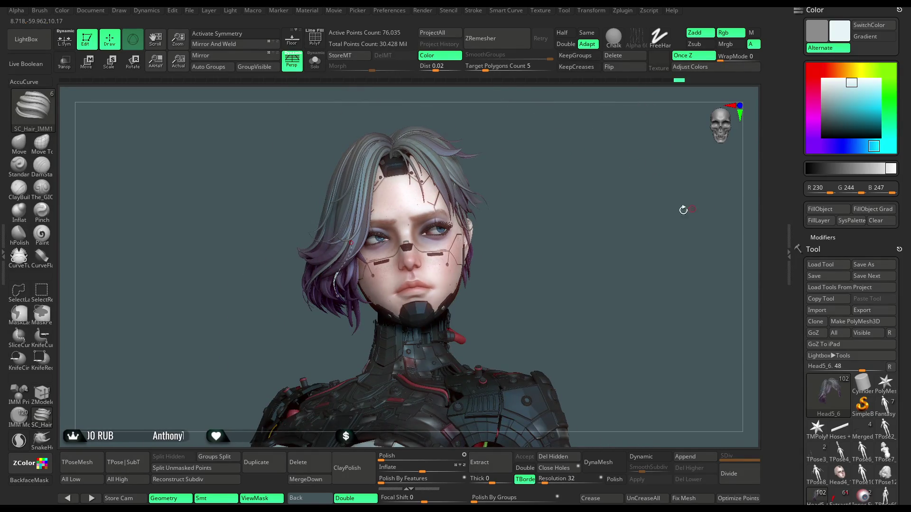
left_click(619, 59)
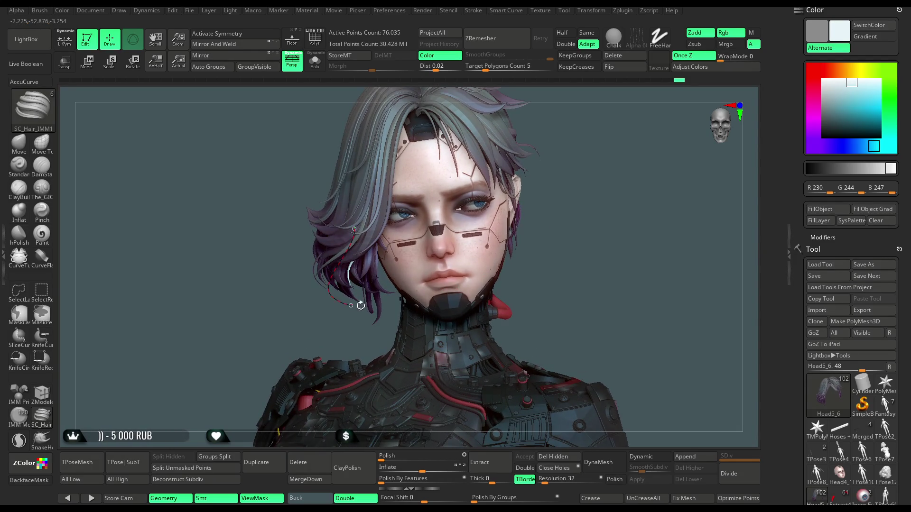
left_click_drag(352, 235, 359, 313)
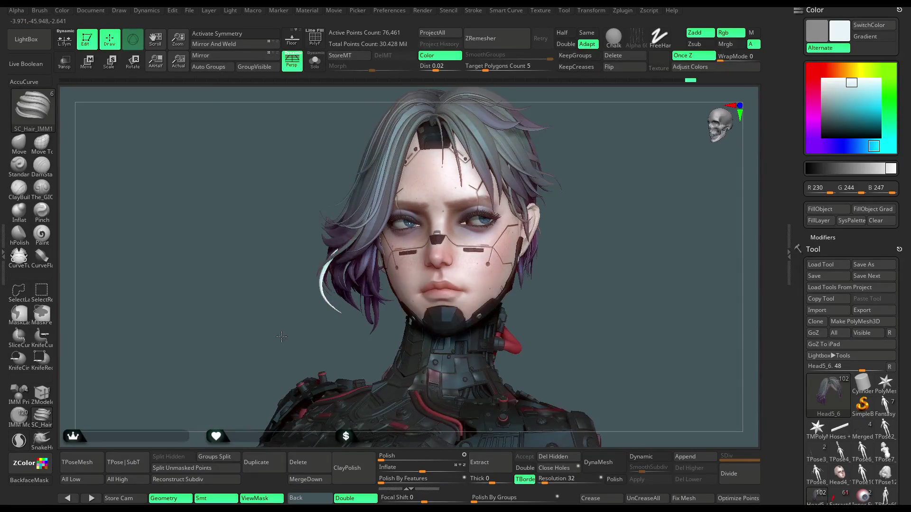
Lengthen the strand beside the face by reshaping and pulling out its curve end.
scroll(280, 335, "up", 3)
left_click_drag(285, 327, 313, 345)
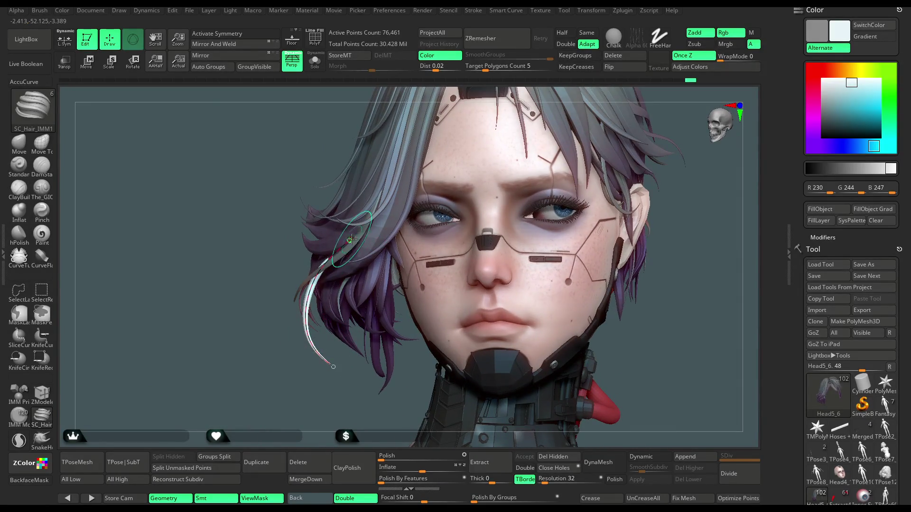
right_click_drag(373, 239, 321, 253)
right_click_drag(473, 218, 436, 217)
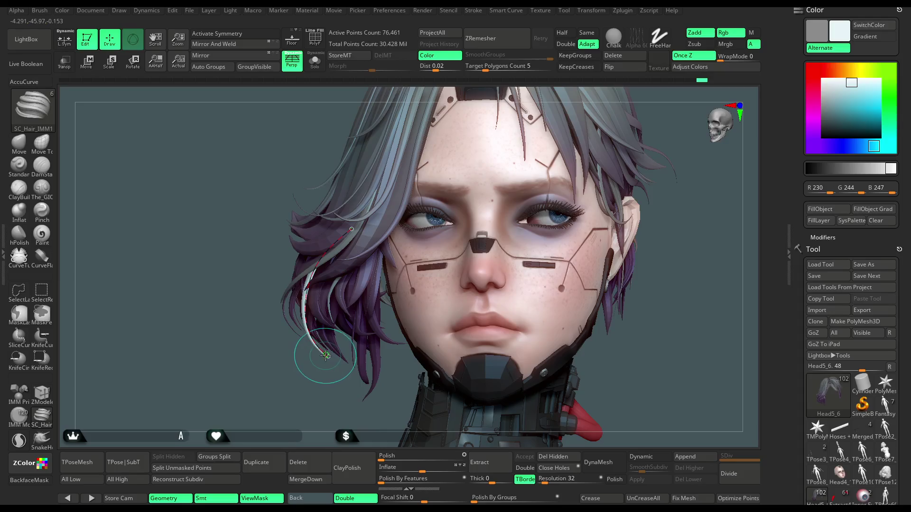
mouse_move(311, 379)
right_mouse_down()
mouse_move(481, 255)
mouse_move(327, 304)
right_mouse_up()
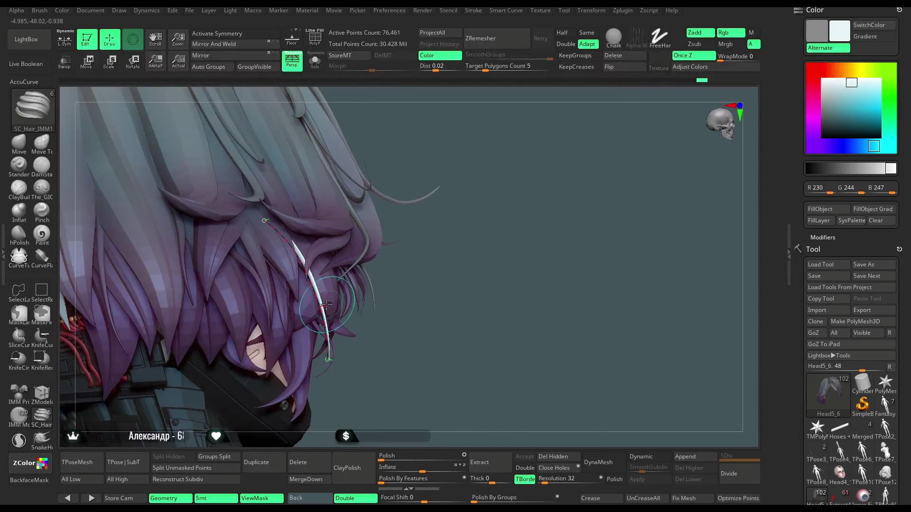
right_click_drag(416, 292, 315, 283)
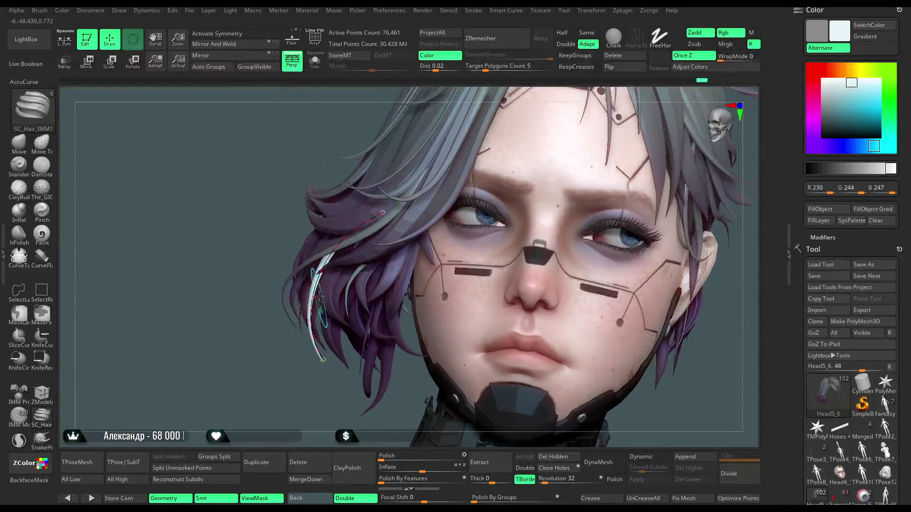
left_click_drag(349, 255, 382, 213)
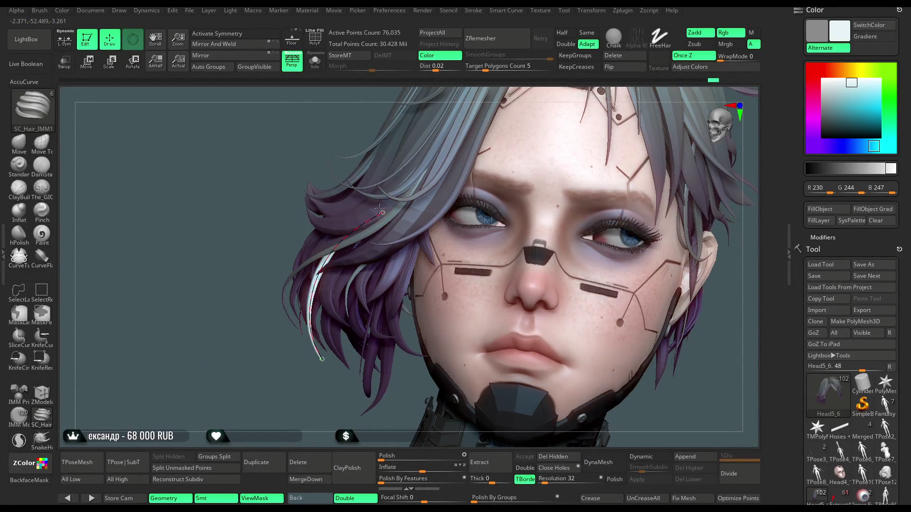
mouse_move(391, 209)
right_mouse_down("ctrl")
mouse_move(622, 190)
mouse_move(618, 243)
mouse_move(393, 124)
right_mouse_up("ctrl")
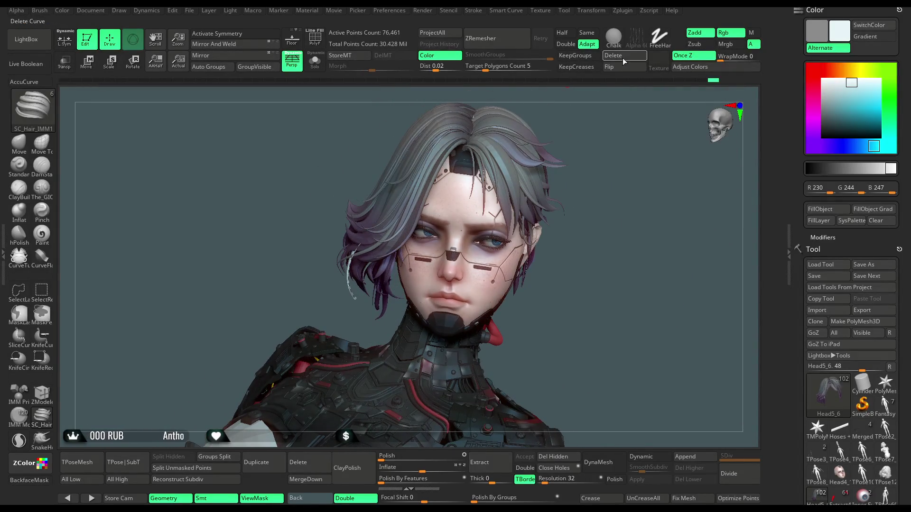
Solo the hair and draw a new curved strand at the back left of the hairstyle.
mouse_move(619, 150)
right_mouse_down()
mouse_move(616, 132)
mouse_move(547, 181)
right_mouse_up()
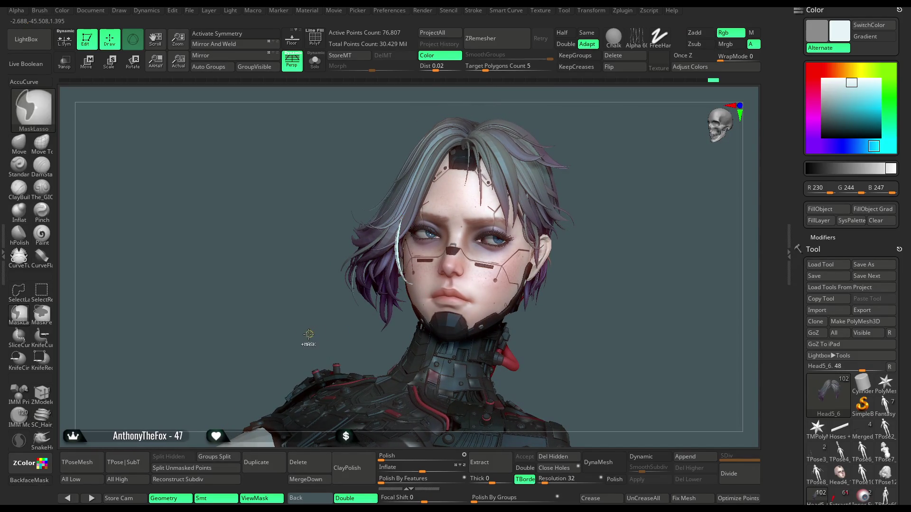
right_click_drag(304, 321, 406, 192, "ctrl")
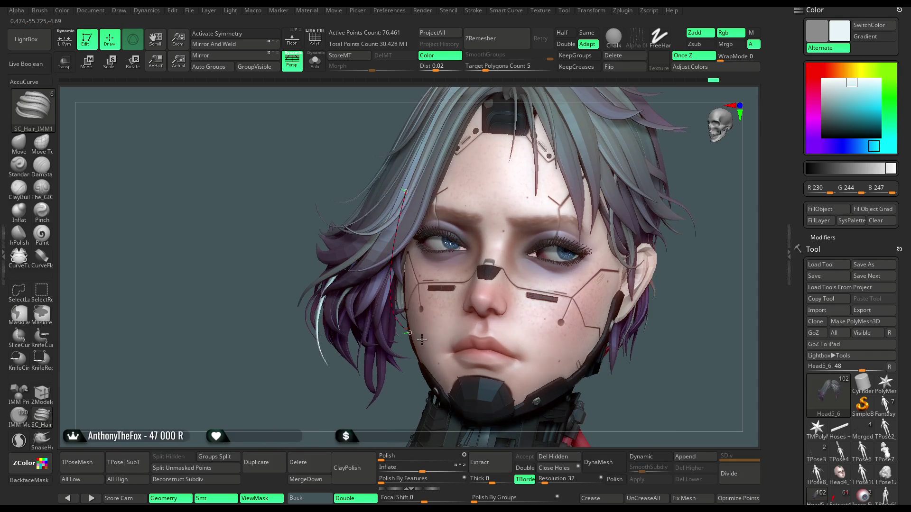
mouse_move(329, 390)
right_mouse_down()
mouse_move(268, 377)
mouse_move(356, 280)
mouse_move(356, 271)
mouse_move(317, 259)
mouse_move(305, 291)
mouse_move(403, 230)
right_mouse_up()
left_click(314, 60)
mouse_move(287, 340)
right_mouse_down()
mouse_move(328, 332)
mouse_move(347, 356)
mouse_move(363, 340)
mouse_move(440, 329)
mouse_move(416, 201)
mouse_move(474, 287)
mouse_move(421, 273)
mouse_move(417, 287)
mouse_move(456, 284)
right_mouse_up()
mouse_move(190, 289)
right_mouse_down()
mouse_move(171, 394)
mouse_move(198, 407)
mouse_move(352, 295)
mouse_move(304, 309)
right_mouse_up()
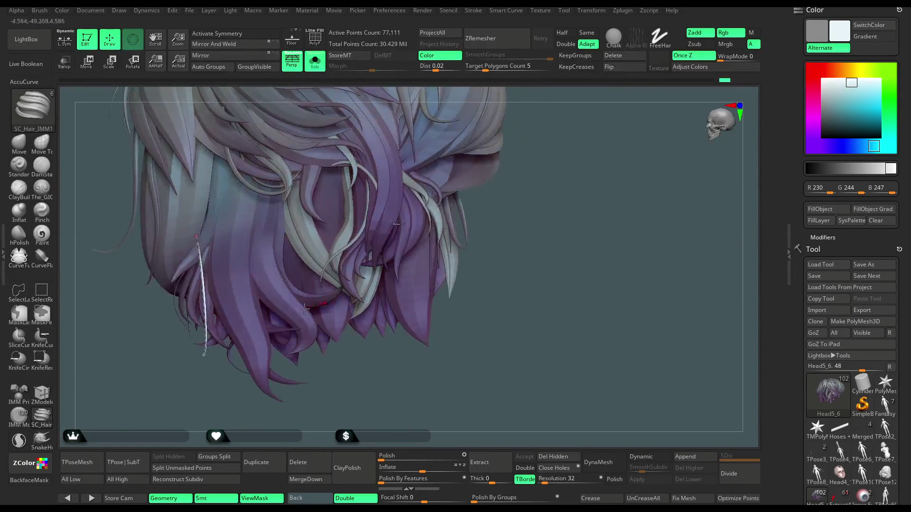
Toggle Solo on the new strand while orbiting to check it from below and the side.
left_click(198, 241, "ctrl+shift")
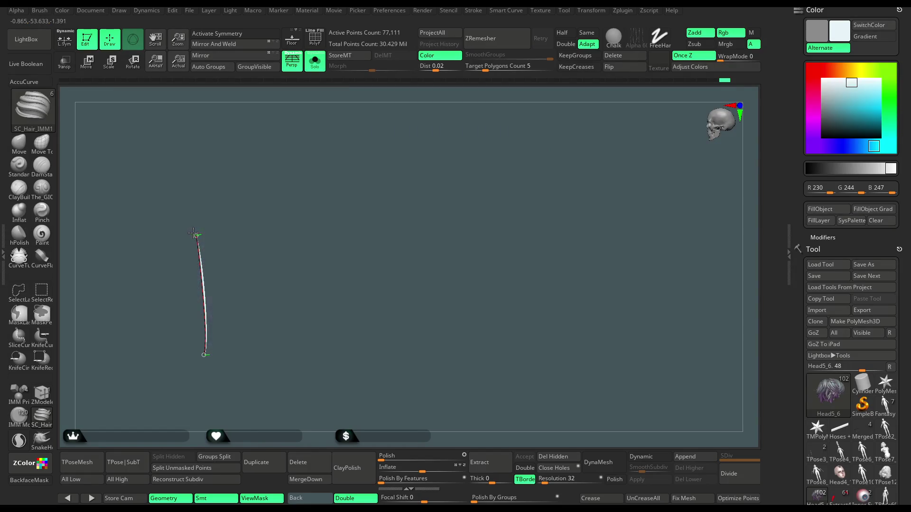
left_click(220, 233, "ctrl+shift")
right_click_drag(219, 234, 209, 232)
left_click(201, 231, "ctrl+shift")
left_click(223, 284, "ctrl+shift")
mouse_move(223, 284)
right_mouse_down()
mouse_move(203, 383)
mouse_move(220, 398)
right_mouse_up()
left_click(205, 294, "ctrl+shift")
left_click(152, 376, "ctrl+shift")
right_click_drag(152, 376, 188, 343)
Check the strand from lower, frontal angles, then turn Solo off to show the whole character.
left_click(191, 233, "ctrl+shift")
left_click(278, 339, "ctrl+shift")
mouse_move(278, 339)
right_mouse_down()
mouse_move(200, 366)
mouse_move(199, 342)
right_mouse_up()
left_click(201, 242, "ctrl+shift")
left_click(258, 382, "ctrl+shift")
mouse_move(259, 382)
right_mouse_down()
mouse_move(266, 393)
mouse_move(238, 323)
right_mouse_up()
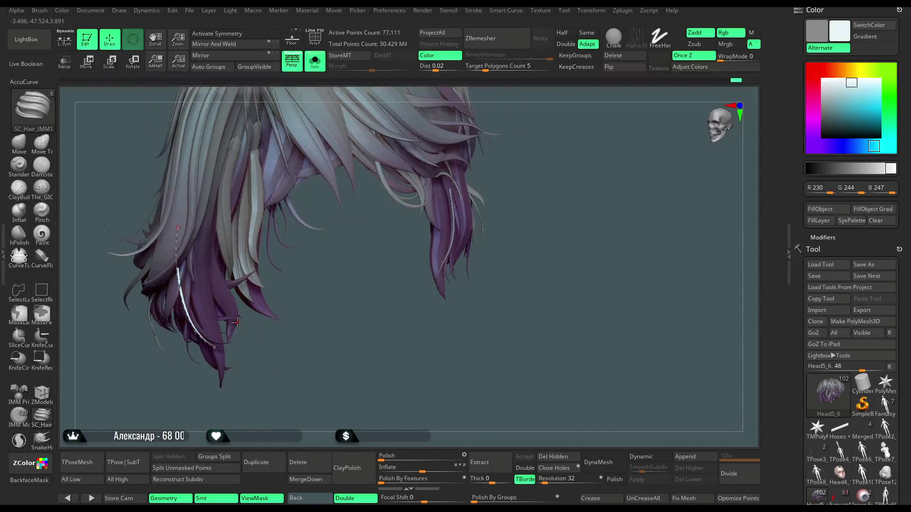
left_click(178, 236, "ctrl+shift")
left_click(253, 326, "ctrl+shift")
left_click(199, 285, "ctrl+shift")
left_click(253, 325, "ctrl+shift")
mouse_move(253, 325)
right_mouse_down()
mouse_move(252, 351)
mouse_move(197, 394)
mouse_move(227, 383)
mouse_move(175, 389)
right_mouse_up()
left_click(315, 61)
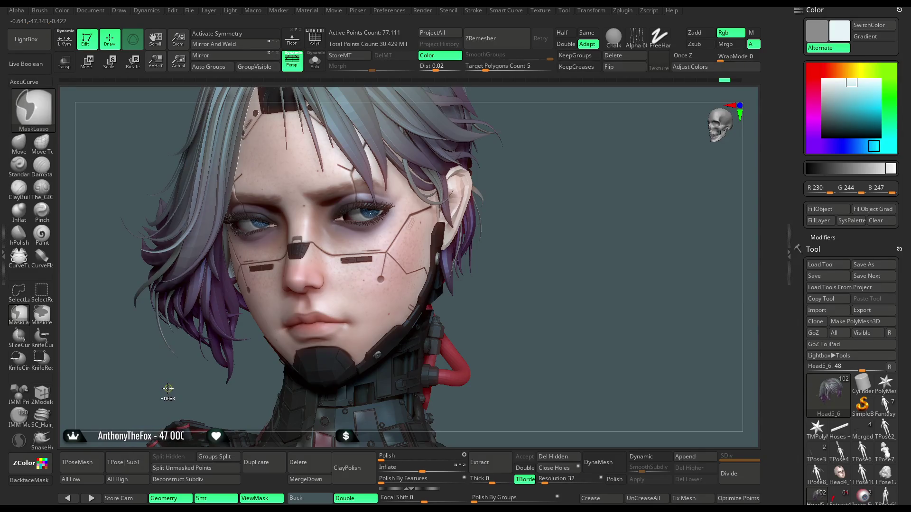
right_click_drag(158, 385, 199, 309)
Draw an SC_Hair_IMM1 strand down the left side beside the face, reshape it, and solo it.
left_click_drag(207, 263, 222, 348)
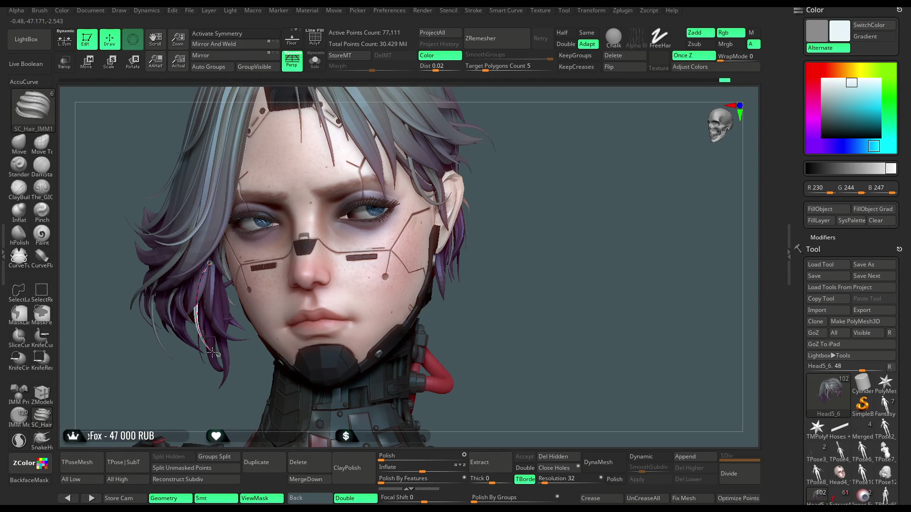
mouse_move(212, 352)
right_mouse_down()
mouse_move(174, 384)
mouse_move(366, 250)
mouse_move(303, 285)
mouse_move(252, 339)
right_mouse_up()
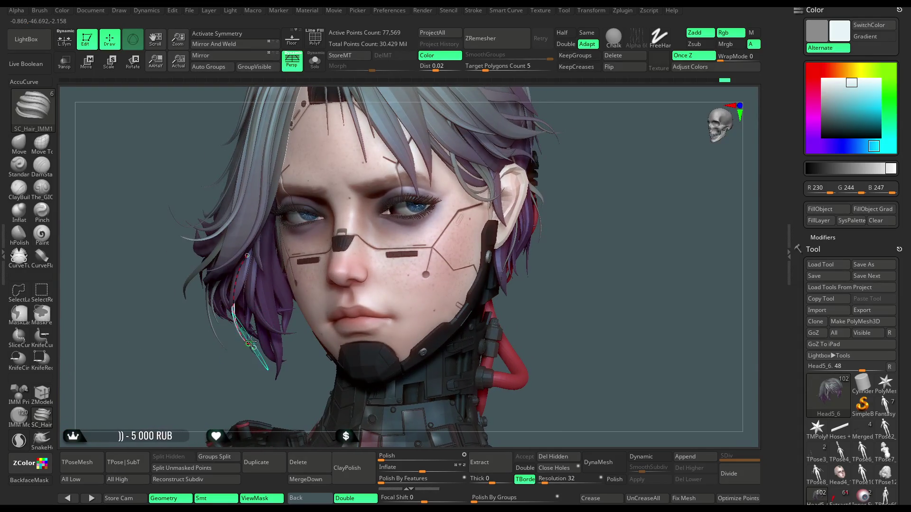
right_click_drag(194, 382, 197, 347)
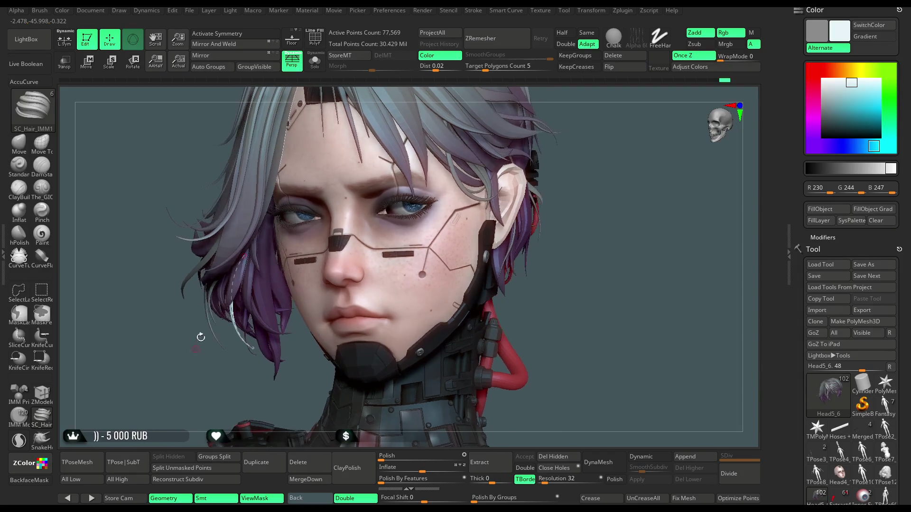
mouse_move(236, 309)
left_mouse_down()
mouse_move(240, 362)
mouse_move(259, 357)
left_mouse_up()
mouse_move(200, 393)
right_mouse_down()
mouse_move(243, 290)
mouse_move(407, 323)
mouse_move(338, 287)
right_mouse_up()
left_click(314, 61)
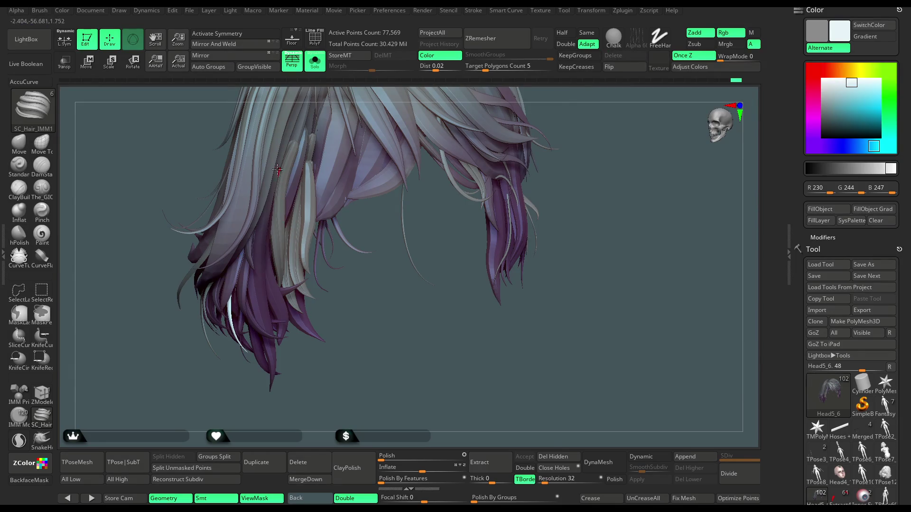
Turn the drawn curve into a strand and pull its lower curve section into place.
left_click(253, 225)
right_click_drag(337, 291, 376, 292)
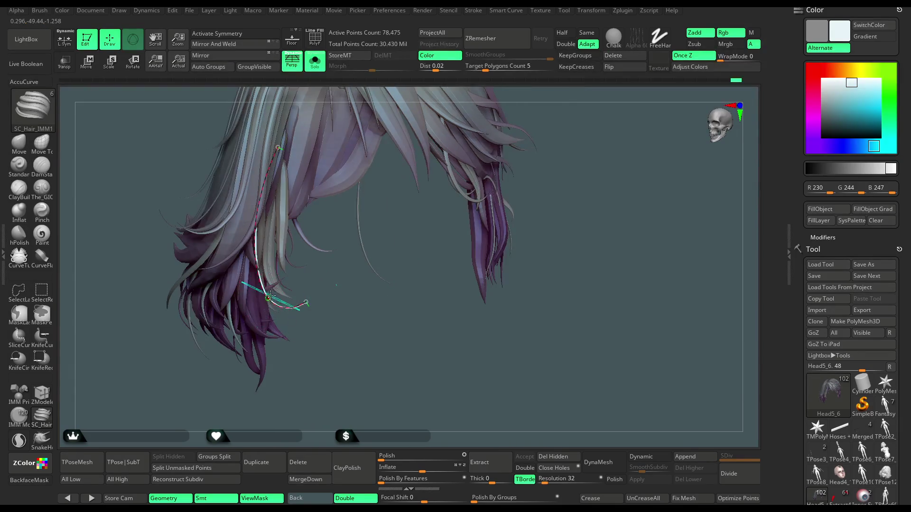
mouse_move(269, 297)
right_mouse_down()
mouse_move(316, 264)
mouse_move(202, 343)
mouse_move(268, 268)
right_mouse_up()
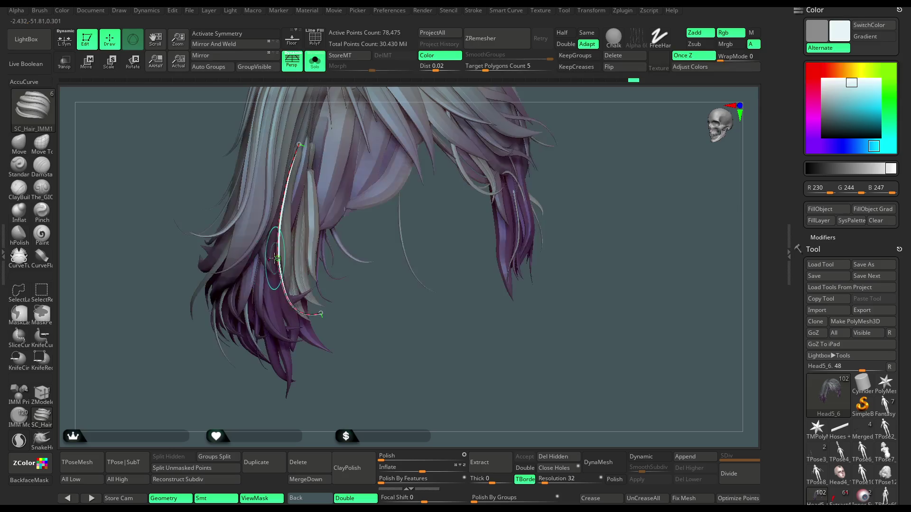
right_click(276, 258)
left_click_drag(278, 257, 291, 311)
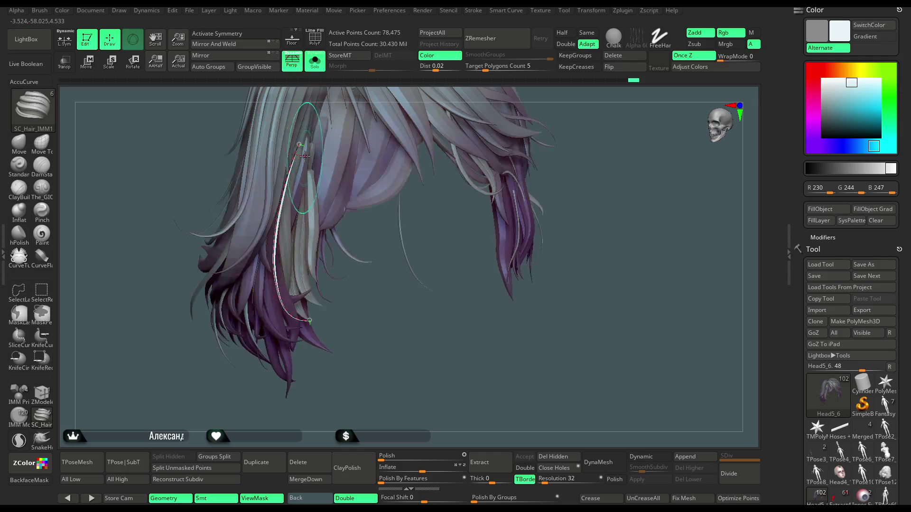
left_click(317, 69)
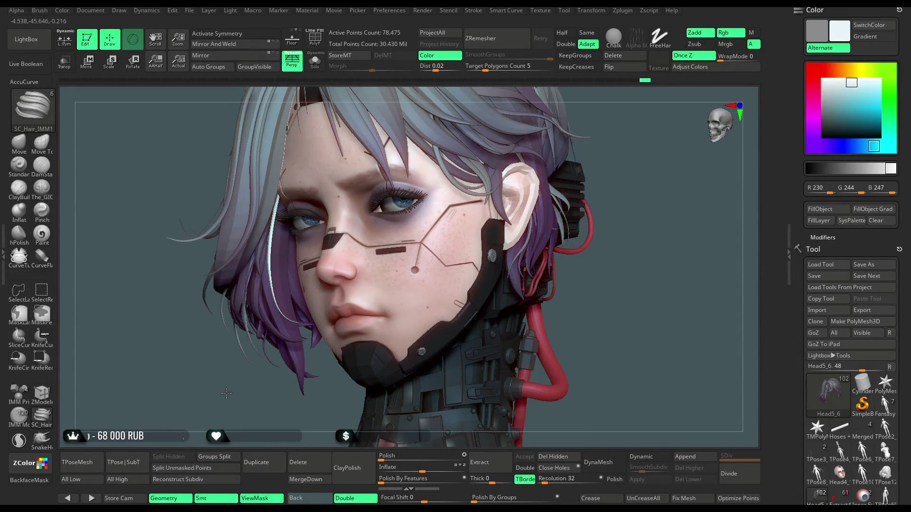
In Solo, view the hair from below and adjust the strand's lower end.
left_click(315, 60)
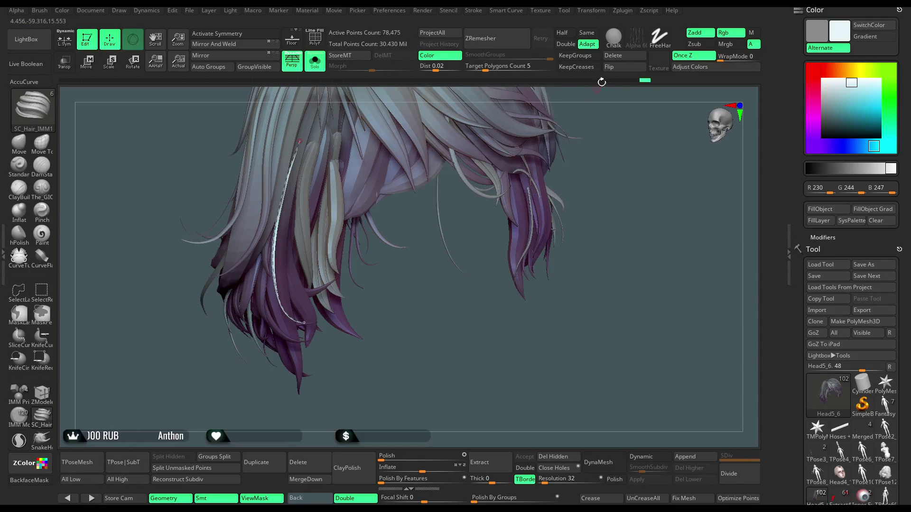
key("space")
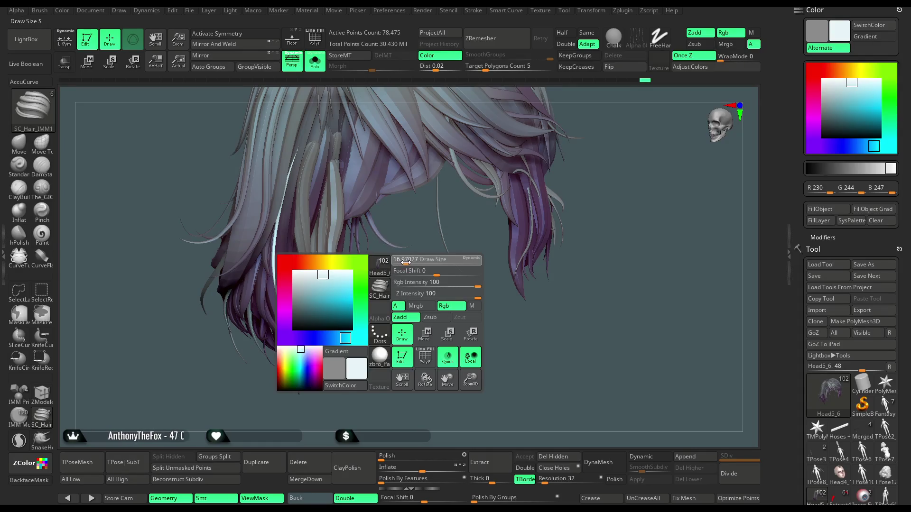
mouse_move(393, 270)
left_mouse_down()
mouse_move(354, 225)
mouse_move(391, 252)
mouse_move(421, 374)
mouse_move(350, 382)
left_mouse_up()
left_click_drag(242, 412, 244, 422)
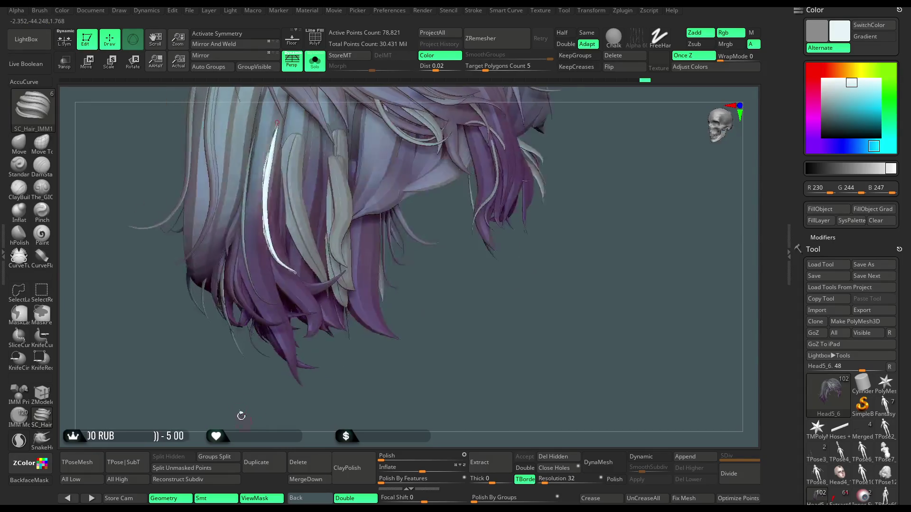
left_click_drag(300, 397, 263, 355)
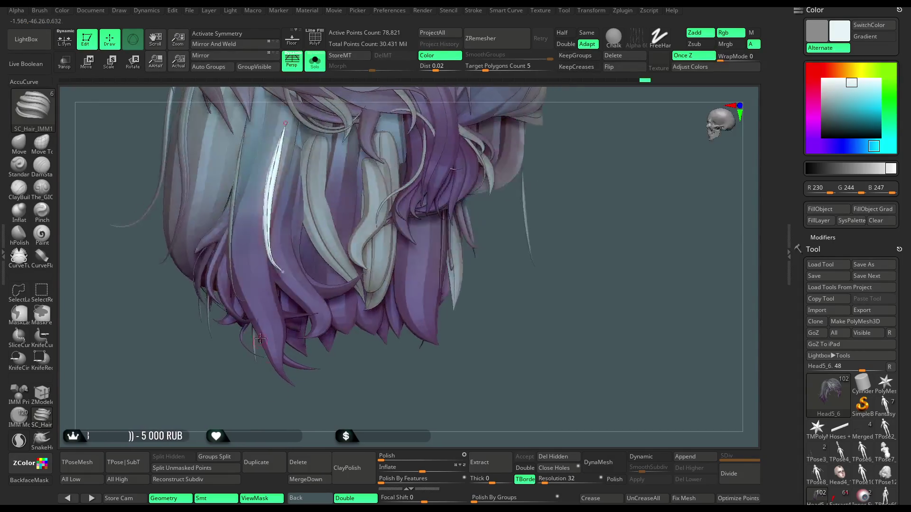
mouse_move(177, 349)
left_mouse_down()
mouse_move(255, 247)
mouse_move(265, 266)
left_mouse_up()
left_click_drag(296, 291, 303, 298)
left_click(314, 60)
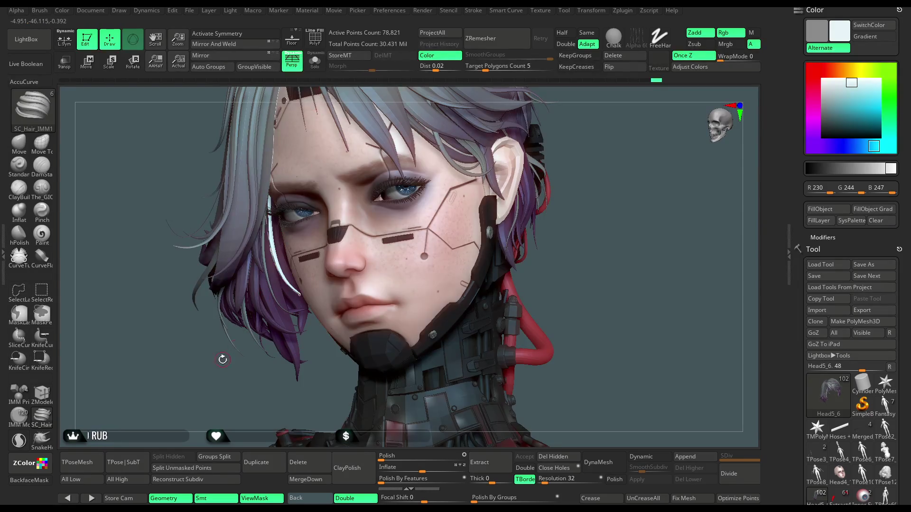
left_click_drag(197, 377, 211, 324)
Isolate the edited strand in Solo and review the stroke settings.
left_click(315, 60)
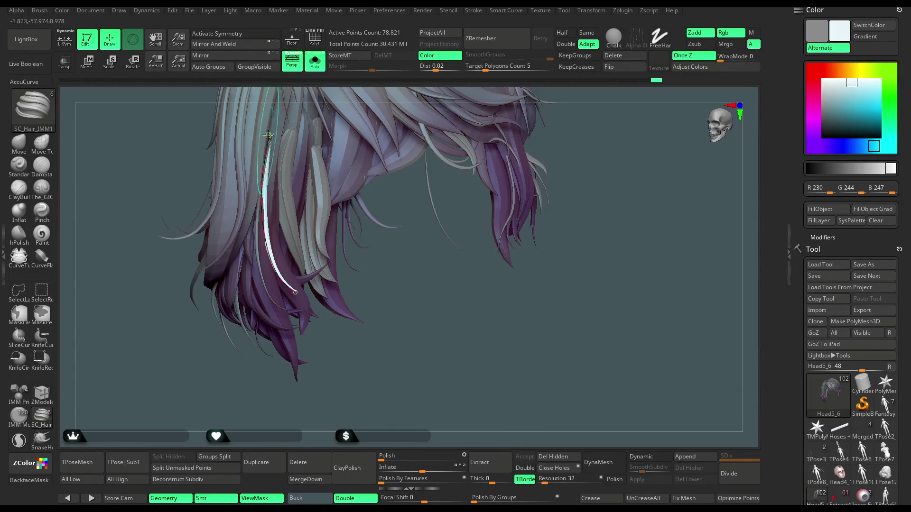
left_click(268, 136, "alt")
left_click(262, 131, "alt")
left_click_drag(361, 379, 350, 355)
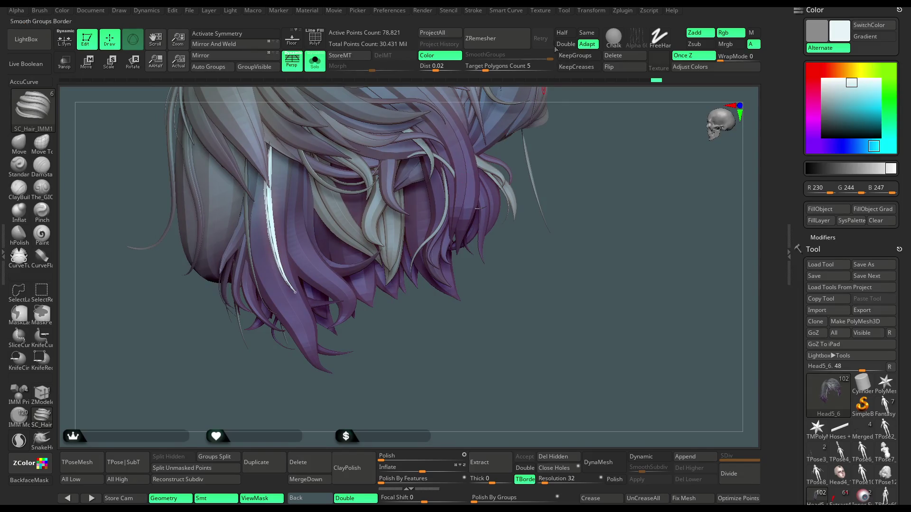
left_click(473, 10)
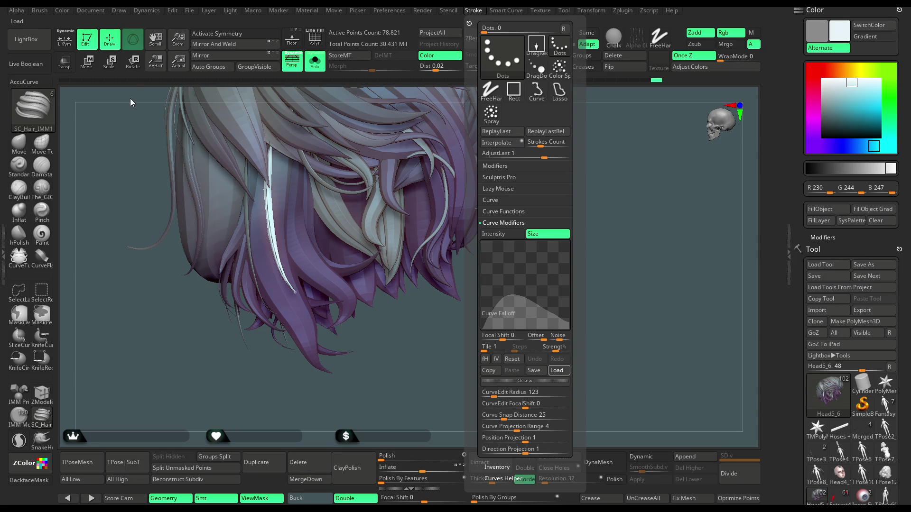
mouse_move(265, 379)
left_mouse_down()
mouse_move(222, 379)
mouse_move(203, 365)
mouse_move(207, 351)
left_mouse_up()
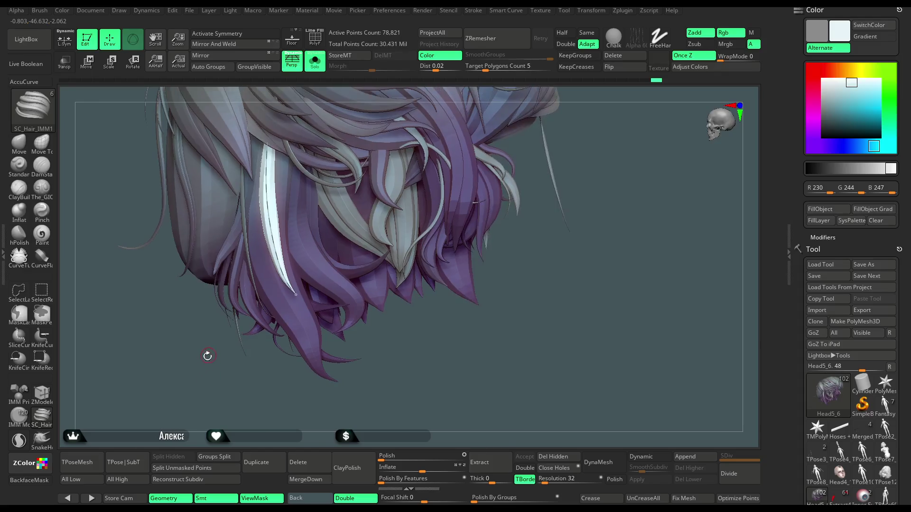
key("space")
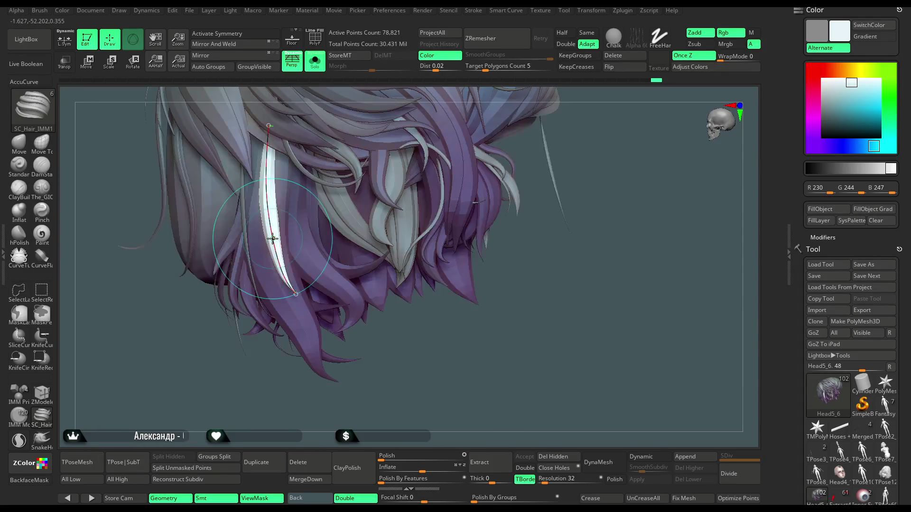
key("space")
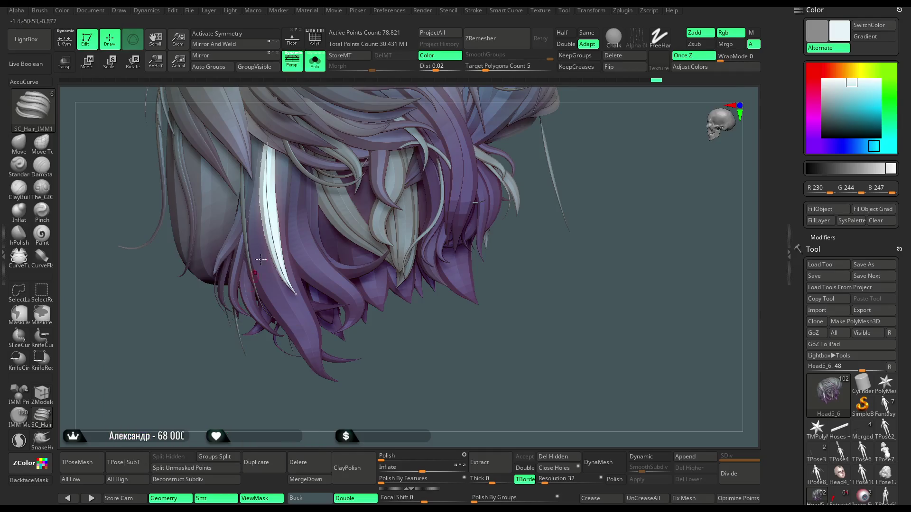
Nudge the white strand's guide curve at top and middle, then show the full character.
left_click(270, 125, "alt")
left_click_drag(323, 266, 338, 316)
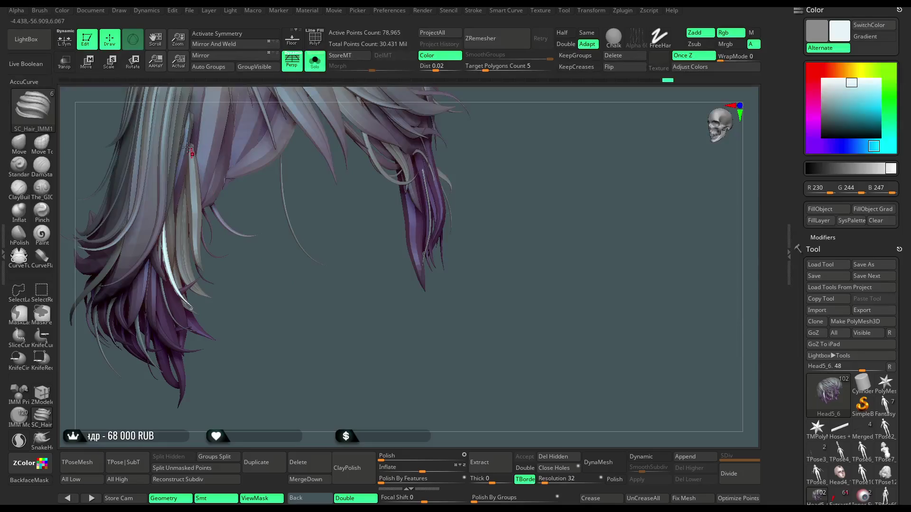
left_click_drag(168, 134, 172, 134)
left_click_drag(174, 266, 176, 274)
left_click_drag(247, 304, 332, 92)
left_click(314, 60)
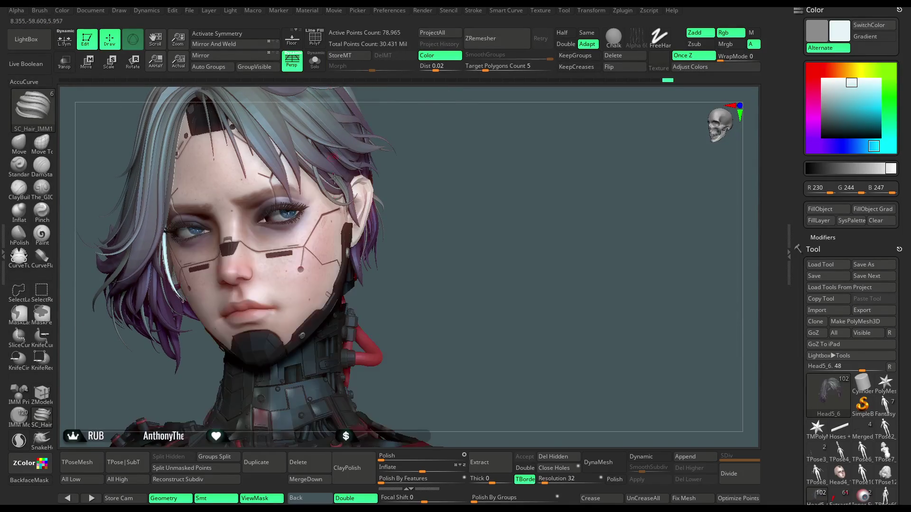
Draw three trial white hair strands beside the face and undo each one.
mouse_move(435, 247)
left_mouse_down()
mouse_move(417, 242)
mouse_move(472, 230)
mouse_move(461, 196)
mouse_move(463, 205)
mouse_move(451, 207)
mouse_move(449, 197)
mouse_move(465, 200)
mouse_move(461, 211)
left_mouse_up()
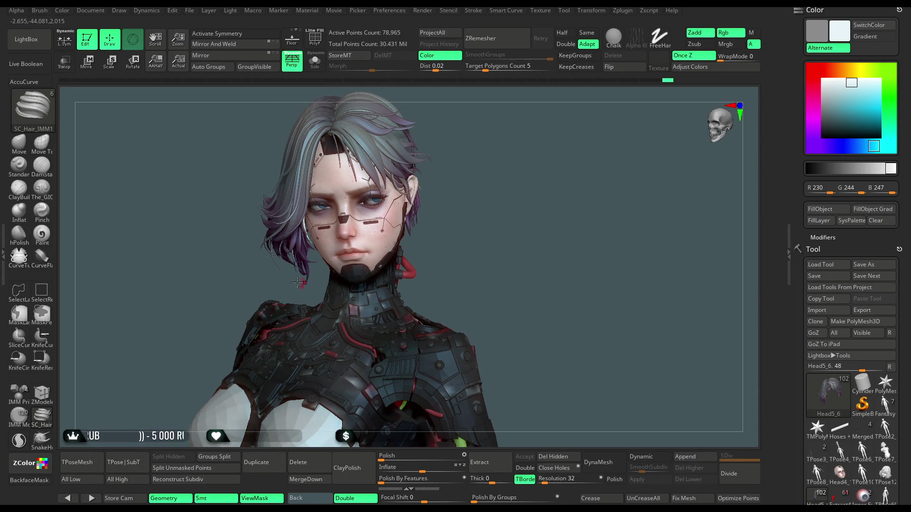
left_click_drag(252, 303, 270, 281)
mouse_move(296, 223)
left_mouse_down()
mouse_move(286, 294)
mouse_move(341, 372)
mouse_move(281, 300)
left_mouse_up()
key("ctrl+z")
key("space")
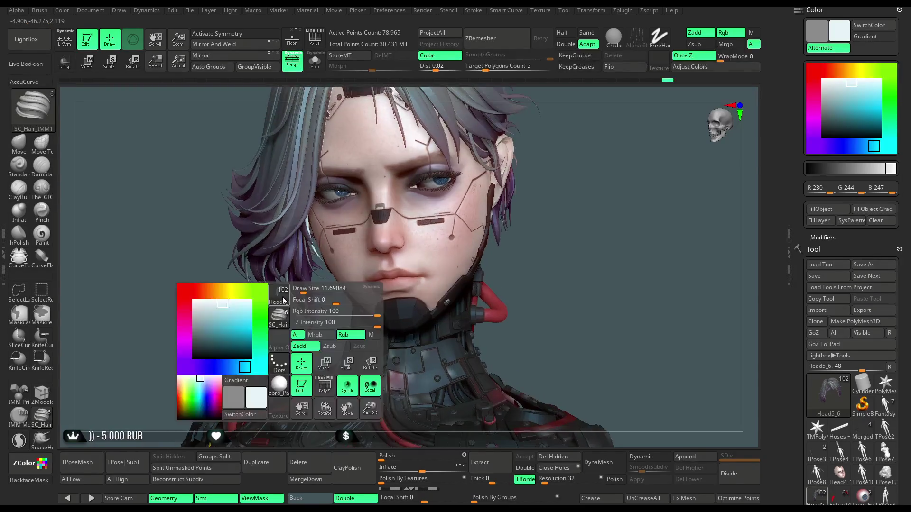
left_click_drag(283, 225, 269, 290)
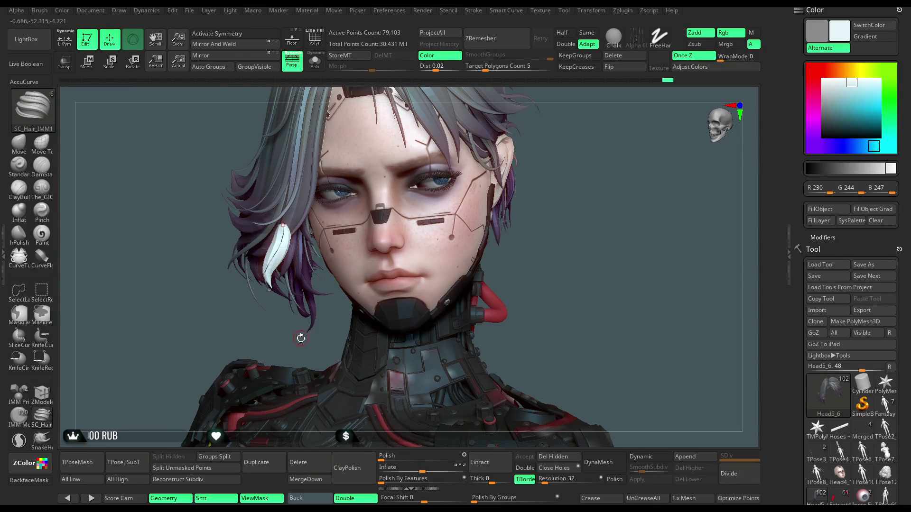
key("ctrl+z")
key("space")
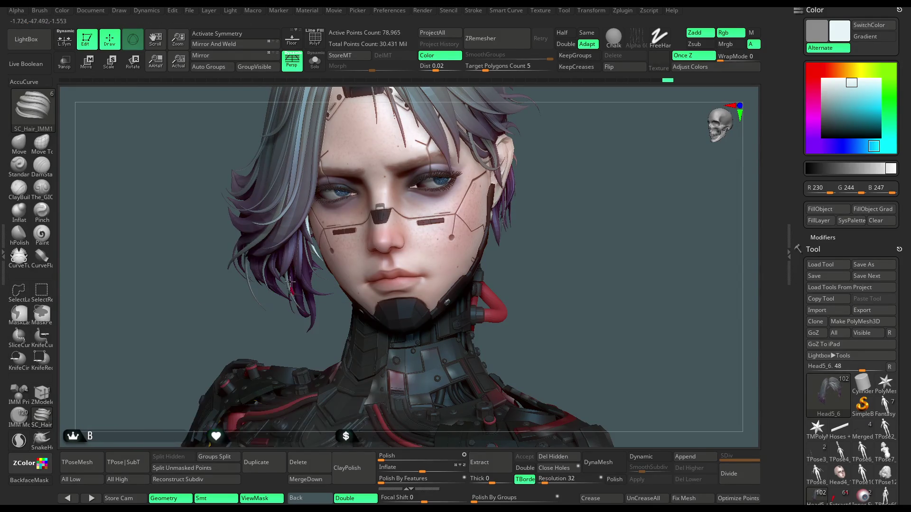
left_click_drag(263, 278, 275, 300)
key("ctrl+z")
Make the face subtool Head4_14 the active one.
left_click_drag(569, 135, 528, 146)
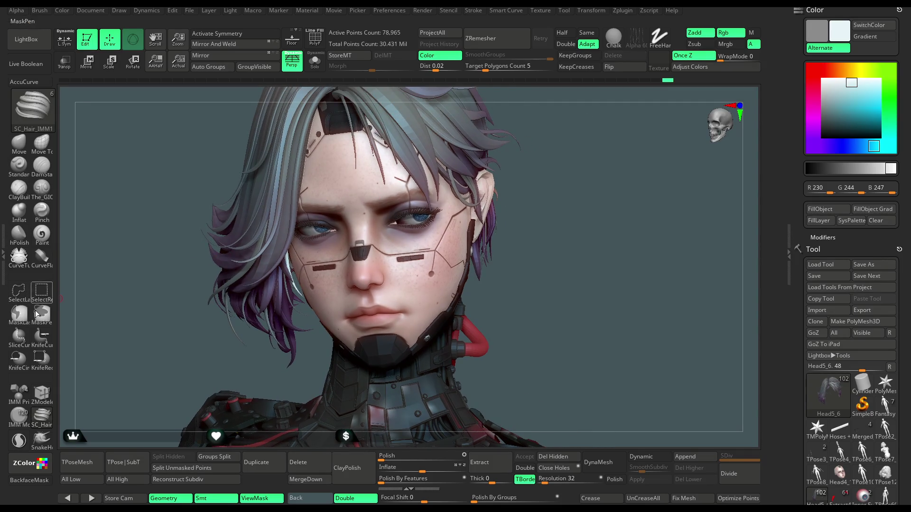
left_click(411, 294, "alt")
left_click_drag(514, 198, 437, 202)
Load the Move brush with B, M, V and solo the face Head4_14.
key("b")
key("m")
key("v")
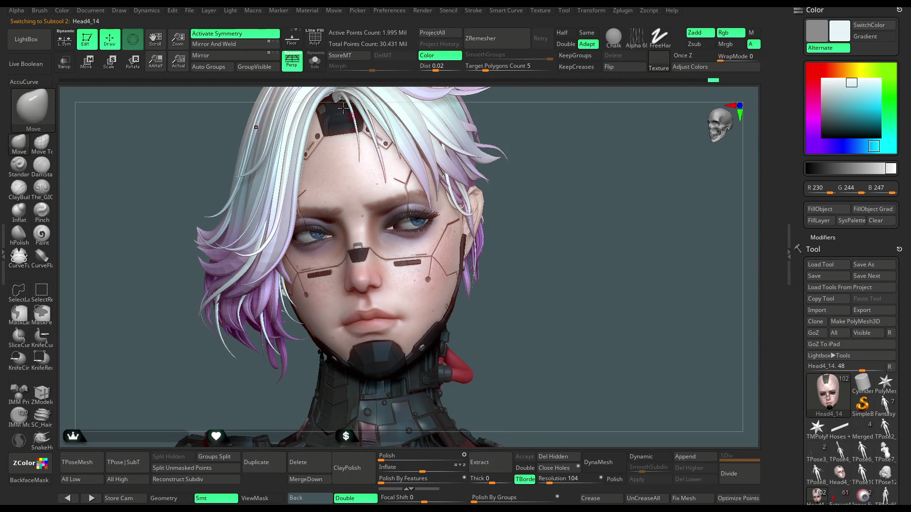
left_click(315, 60)
Orbit the isolated face to check its right, front and left profiles.
scroll(474, 199, "up", 3)
key("space")
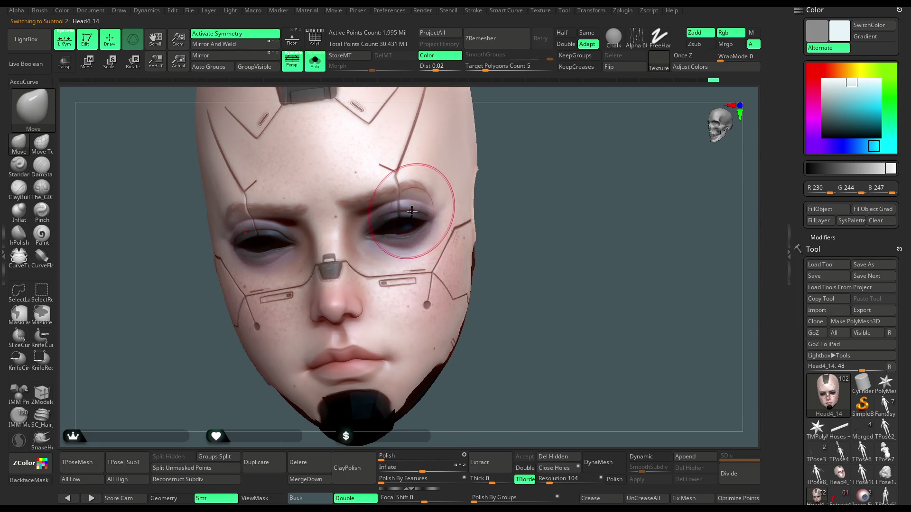
left_click_drag(523, 178, 445, 244)
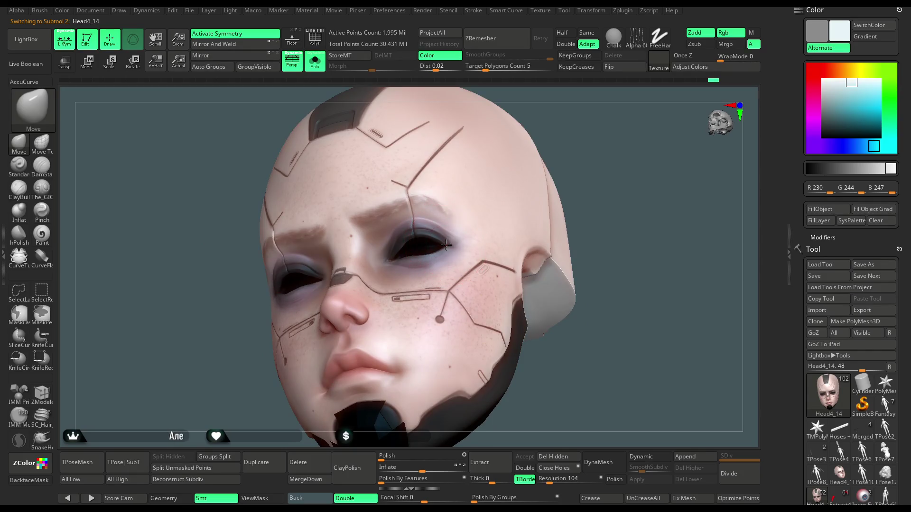
left_click_drag(573, 156, 474, 204)
key("space")
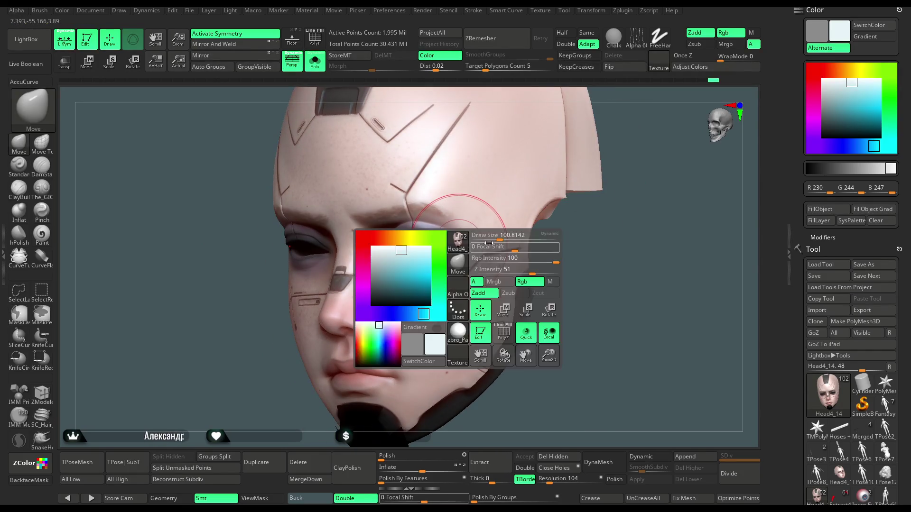
right_click_drag(525, 235, 483, 257)
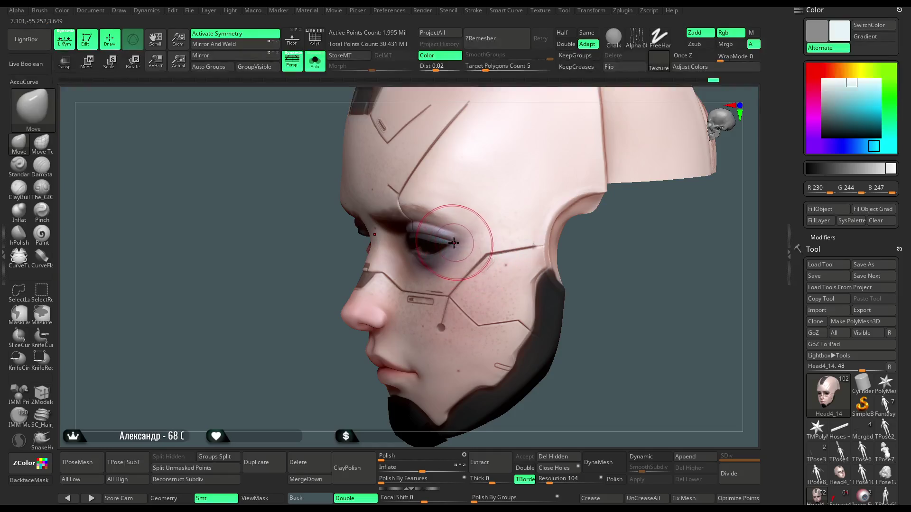
mouse_move(299, 379)
left_mouse_down()
mouse_move(355, 356)
mouse_move(409, 240)
left_mouse_up()
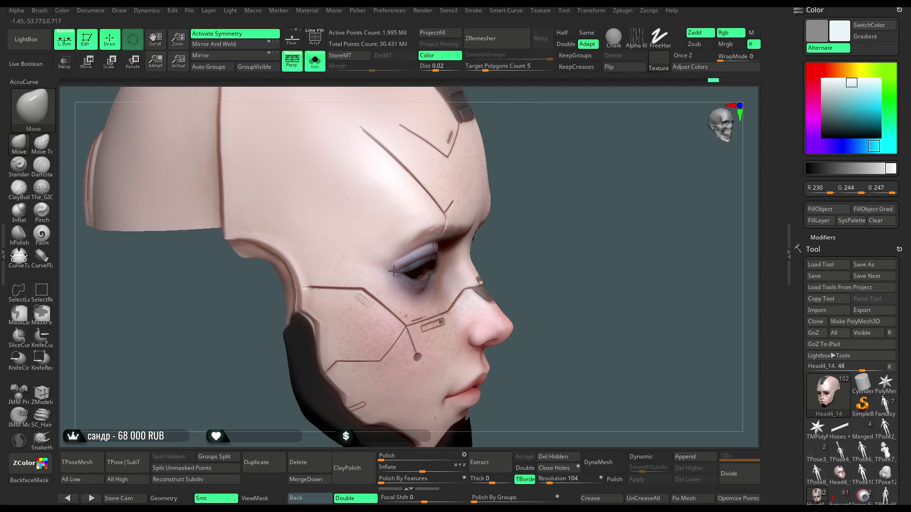
mouse_move(550, 213)
left_mouse_down()
mouse_move(531, 189)
mouse_move(551, 160)
left_mouse_up()
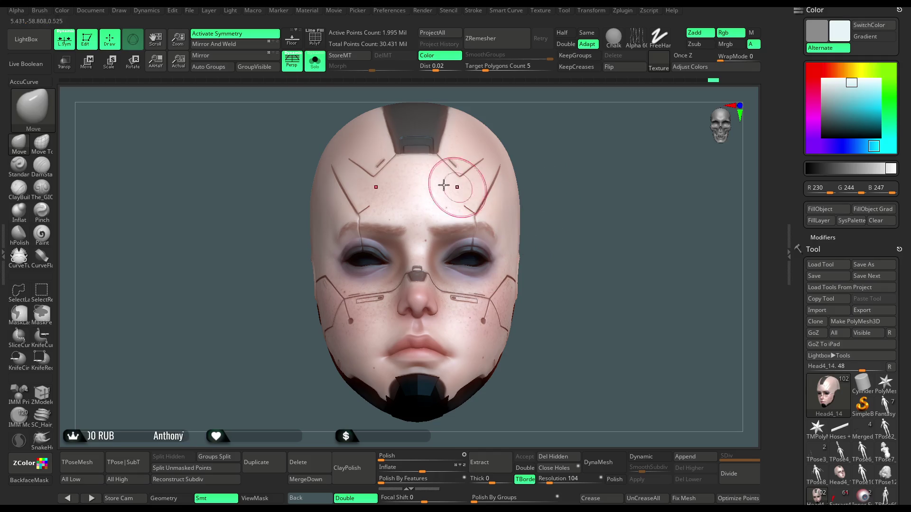
Turn Solo off and zoom in close on the eyes.
left_click(316, 68)
mouse_move(632, 193)
left_mouse_down()
mouse_move(664, 265)
mouse_move(574, 258)
mouse_move(476, 234)
left_mouse_up()
scroll(673, 285, "up", 5)
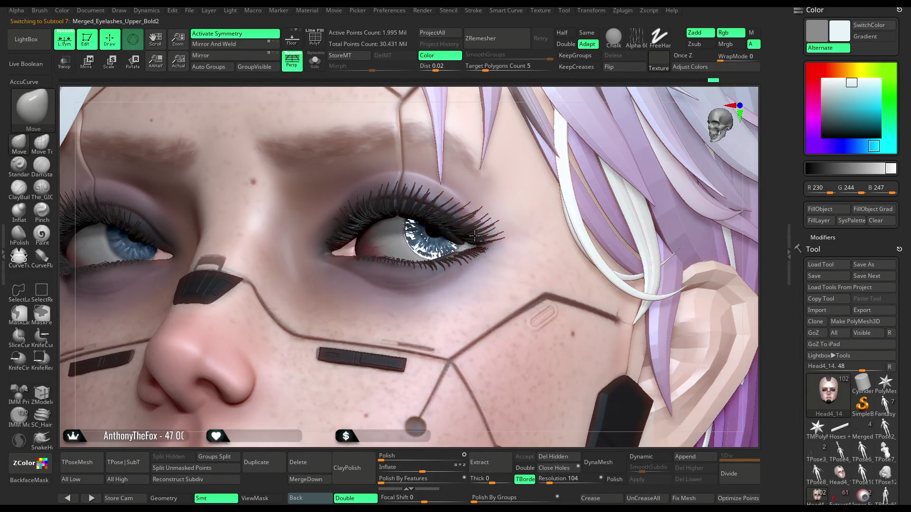
Solo the eyelashes to inspect the eye, then restore the face and enlarge the brush.
left_click(325, 69)
mouse_move(551, 199)
left_mouse_down()
mouse_move(564, 252)
mouse_move(443, 390)
mouse_move(121, 268)
left_mouse_up()
scroll(563, 252, "up", 5)
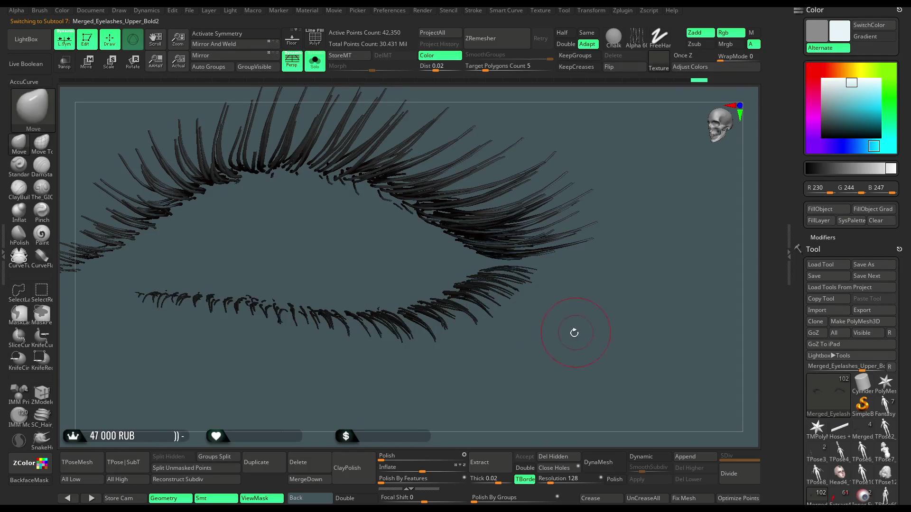
left_click(317, 69)
key("space")
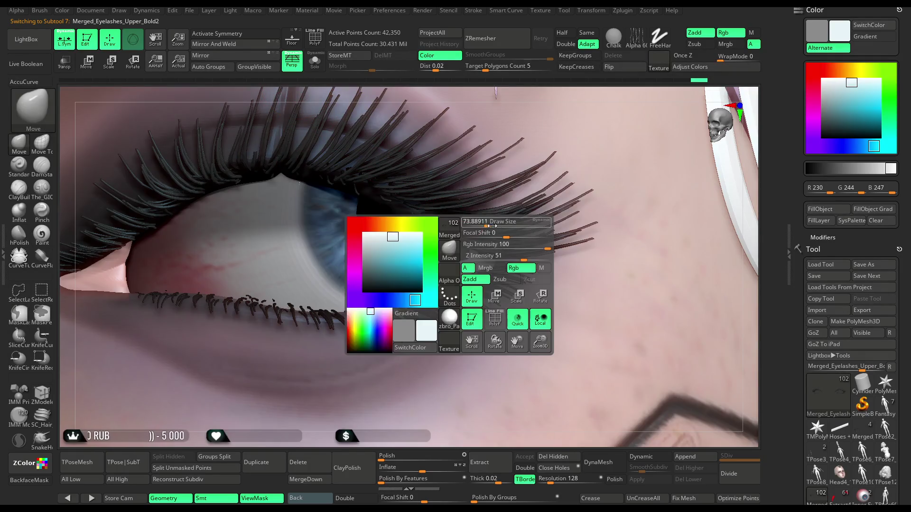
left_click_drag(493, 223, 503, 226)
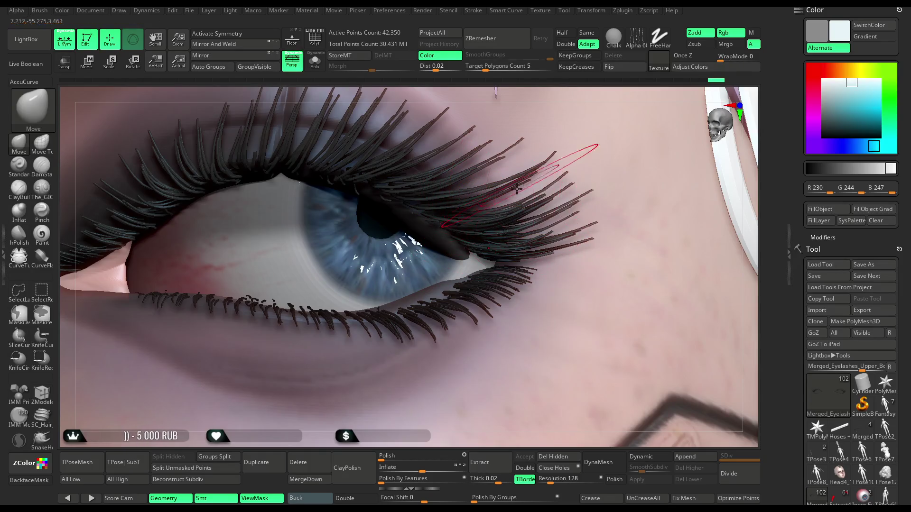
key("space")
Orbit around the eye, shrink the brush, and frame the whole face with F.
right_click_drag(571, 102, 487, 245)
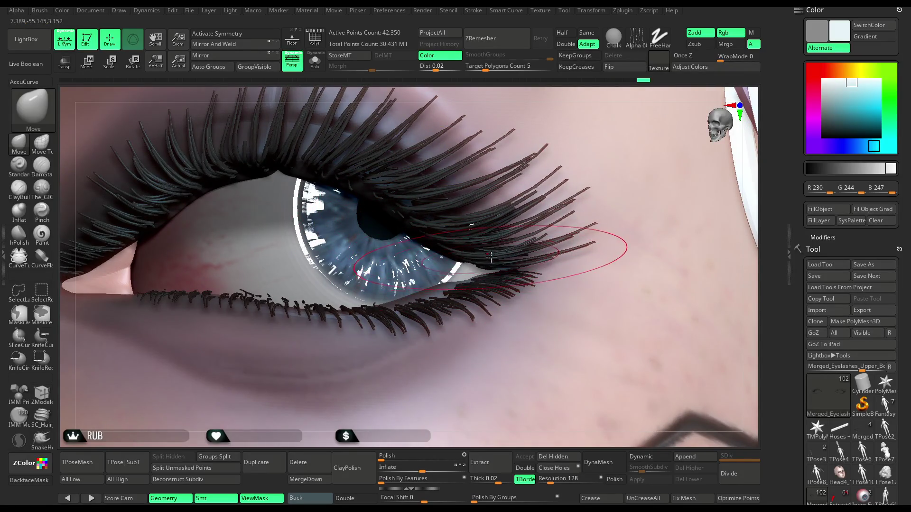
mouse_move(493, 408)
right_mouse_down()
mouse_move(404, 291)
mouse_move(423, 223)
right_mouse_up()
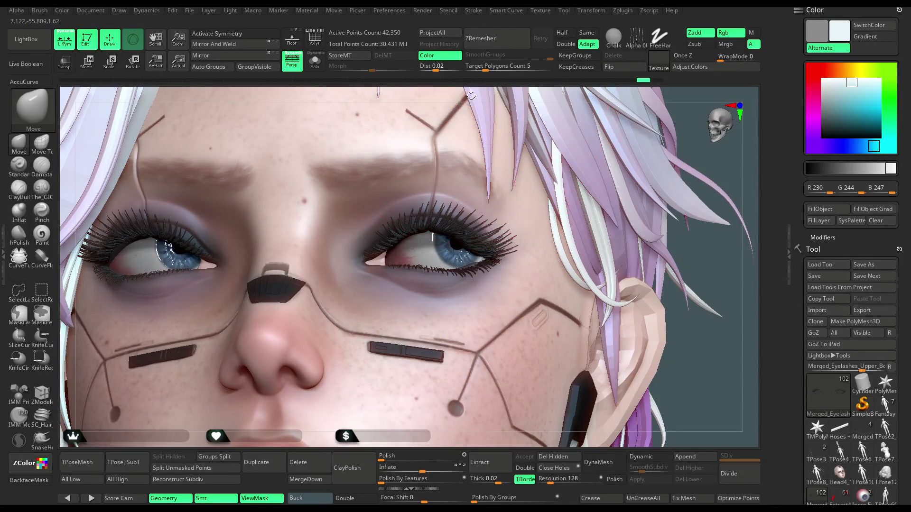
scroll(444, 232, "up", 5)
key("space")
left_click_drag(458, 237, 434, 233)
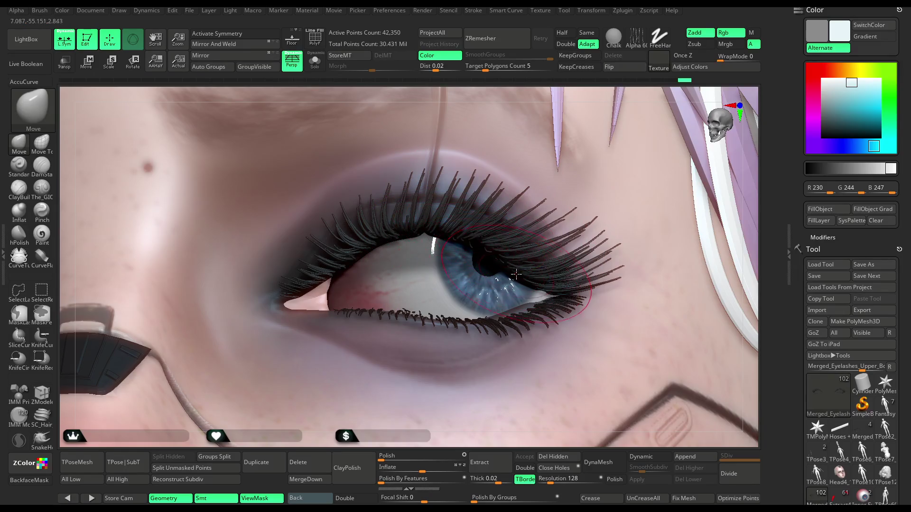
key("f")
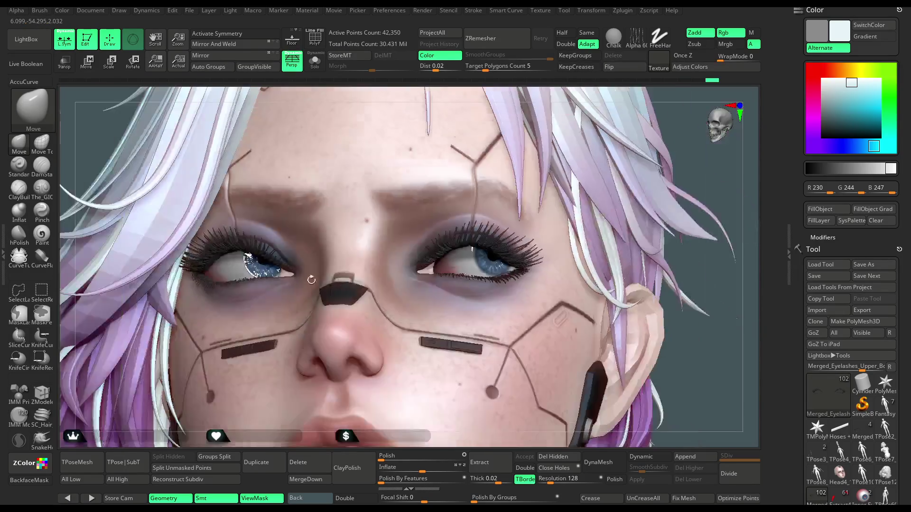
Solo the eyelashes and mask off the lower lashes, then show the full character.
left_click(315, 61)
mouse_move(269, 215)
left_mouse_down()
mouse_move(254, 336)
mouse_move(287, 382)
mouse_move(321, 339)
mouse_move(295, 337)
mouse_move(325, 340)
left_mouse_up()
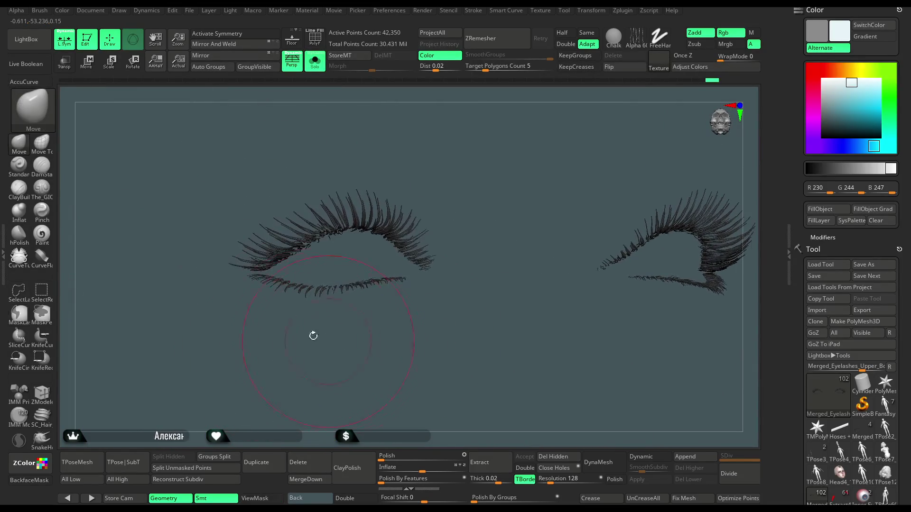
scroll(272, 259, "up", 5)
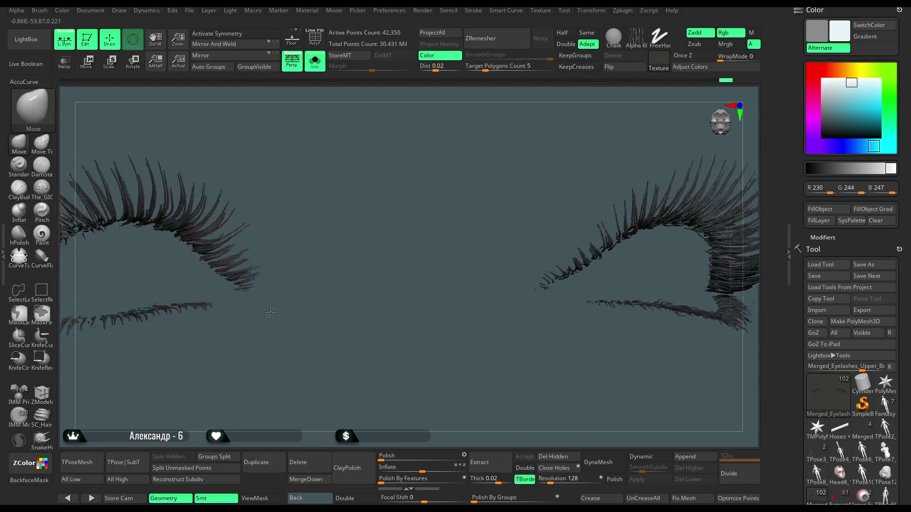
key("ctrl")
left_click_drag(147, 283, 177, 285, "ctrl")
mouse_move(252, 275)
left_mouse_down("ctrl")
mouse_move(455, 285)
mouse_move(92, 387)
left_mouse_up("ctrl")
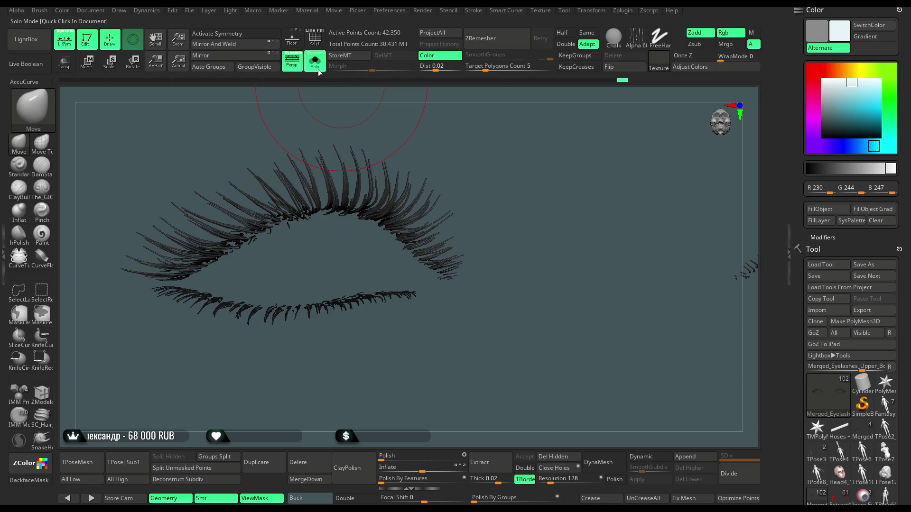
left_click(319, 70)
Orbit around the left eye and lashes, then select the Eye Posed eyeballs subtool.
mouse_move(493, 85)
left_mouse_down()
mouse_move(474, 84)
mouse_move(447, 106)
left_mouse_up()
key("space")
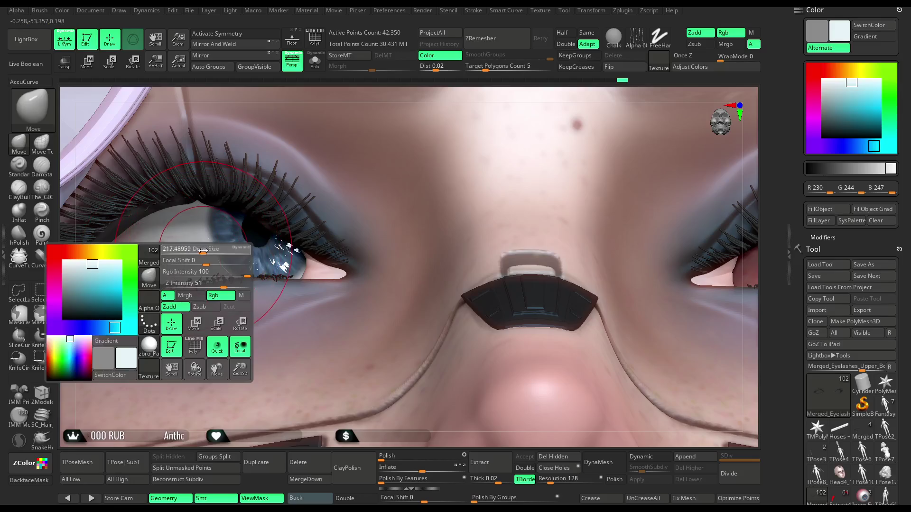
mouse_move(285, 97)
left_mouse_down("alt")
mouse_move(315, 91)
mouse_move(148, 254)
mouse_move(171, 216)
mouse_move(198, 201)
left_mouse_up("alt")
right_click_drag(303, 116, 170, 217)
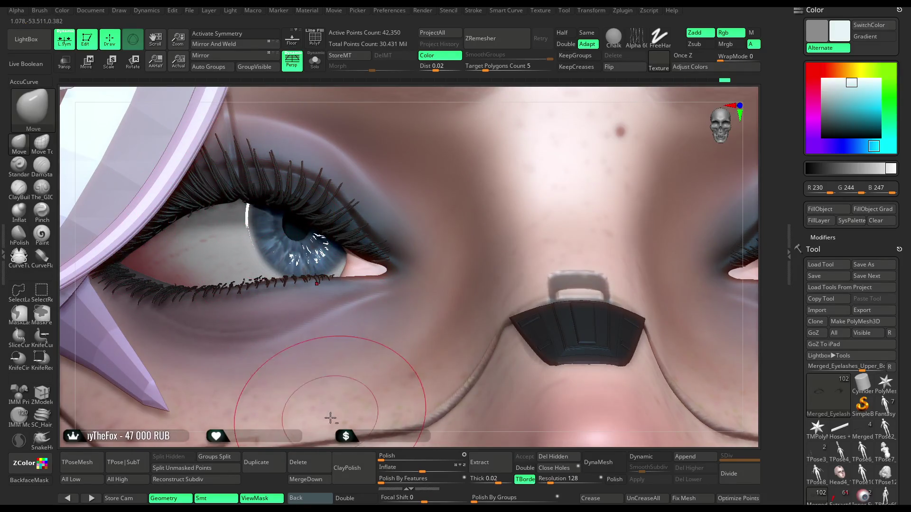
right_click_drag(323, 394, 322, 349)
left_click(550, 214, "alt")
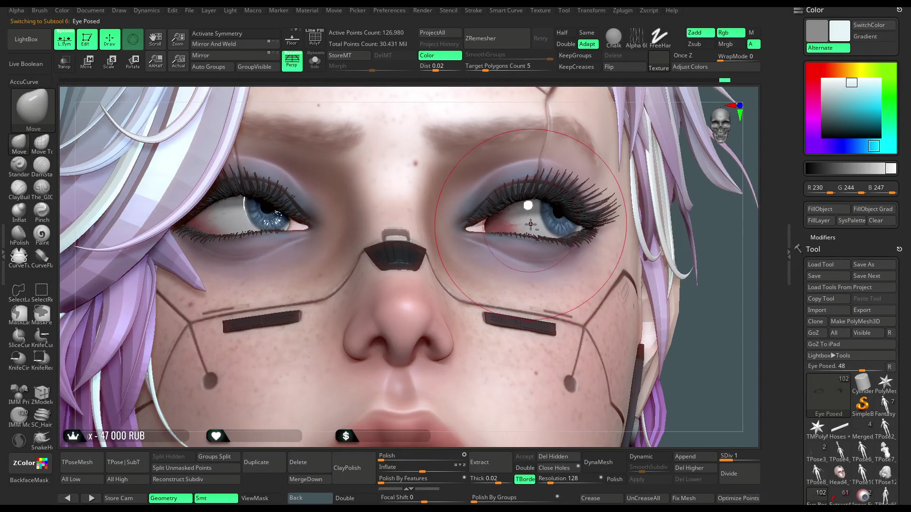
Mask part of the eyeballs in Solo and nudge the right eye with the Move gizmo.
left_click(315, 61)
mouse_move(474, 123)
left_mouse_down("ctrl")
mouse_move(456, 332)
mouse_move(664, 208)
left_mouse_up("ctrl")
left_click(315, 63)
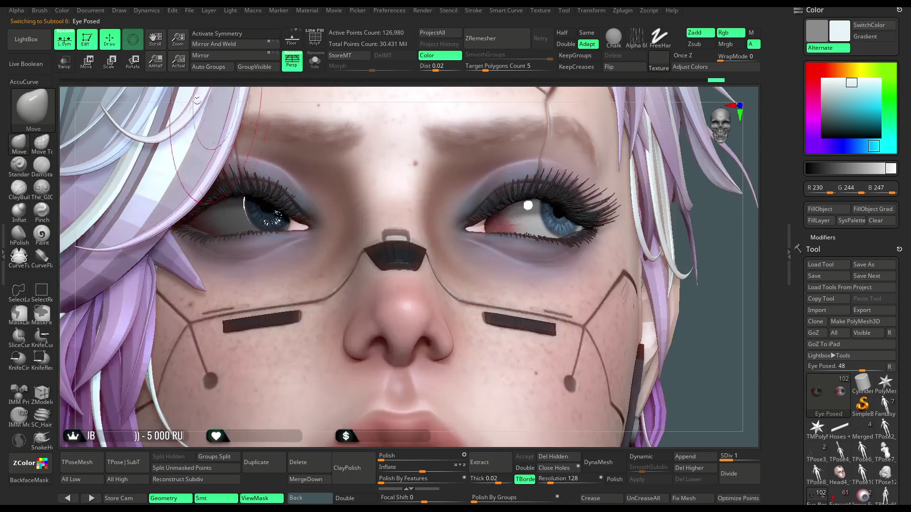
left_click(88, 66)
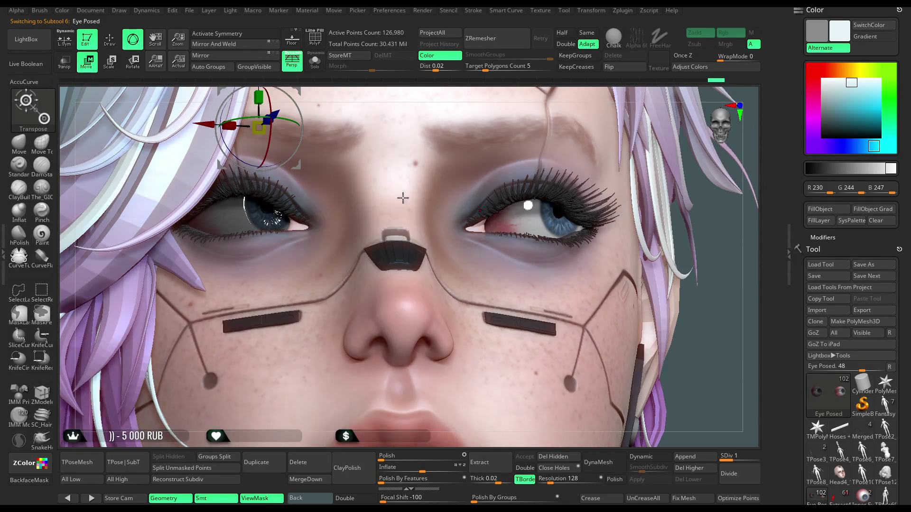
left_click_drag(572, 104, 207, 106)
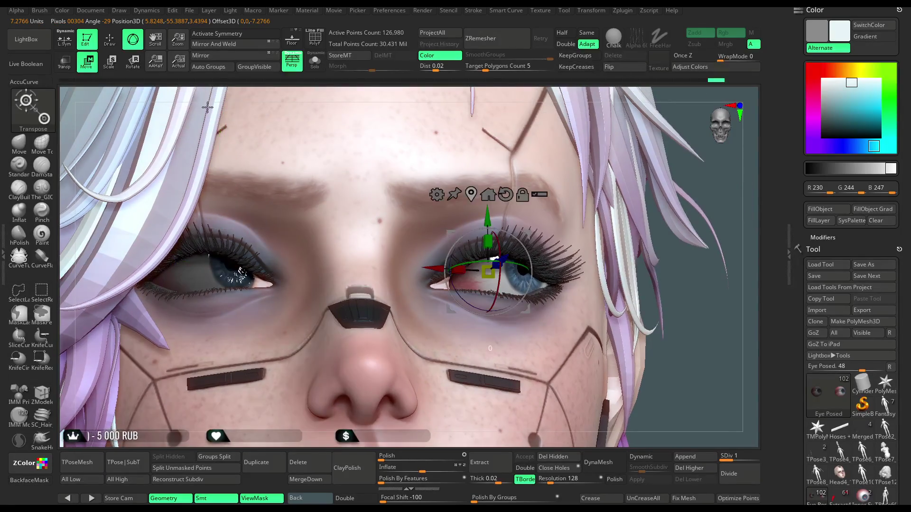
left_click_drag(429, 269, 420, 268)
Check the eyes from several angles and return to Draw mode with Q.
mouse_move(690, 301)
left_mouse_down()
mouse_move(702, 320)
mouse_move(456, 205)
left_mouse_up()
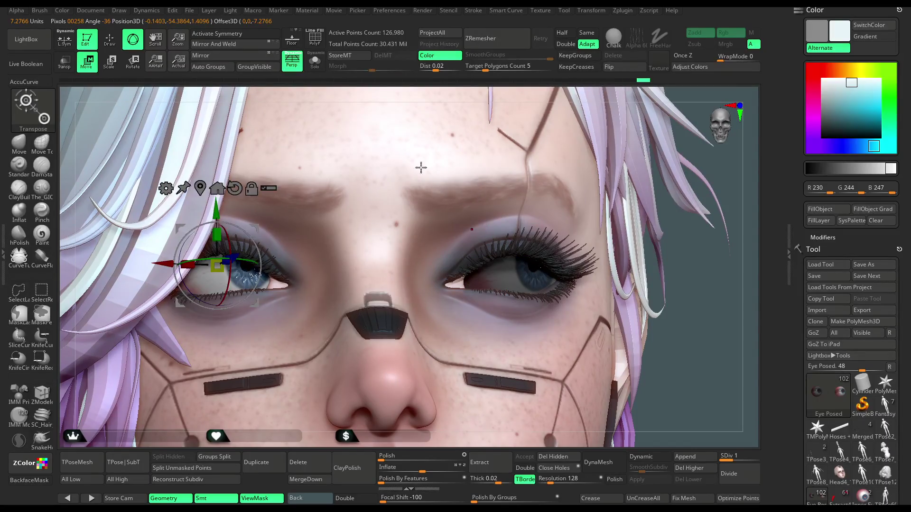
mouse_move(376, 94)
left_mouse_down()
mouse_move(366, 89)
mouse_move(389, 94)
left_mouse_up()
key("q")
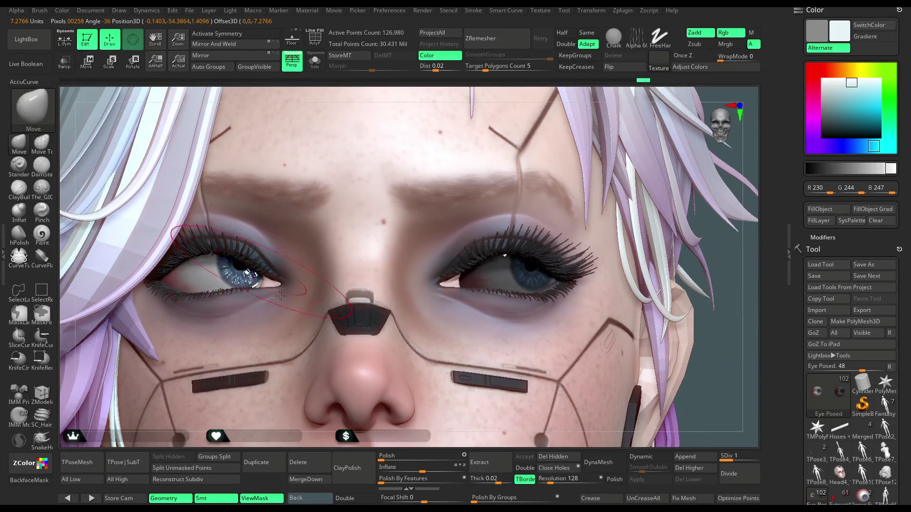
mouse_move(356, 417)
right_mouse_down("ctrl")
mouse_move(427, 308)
mouse_move(528, 194)
right_mouse_up("ctrl")
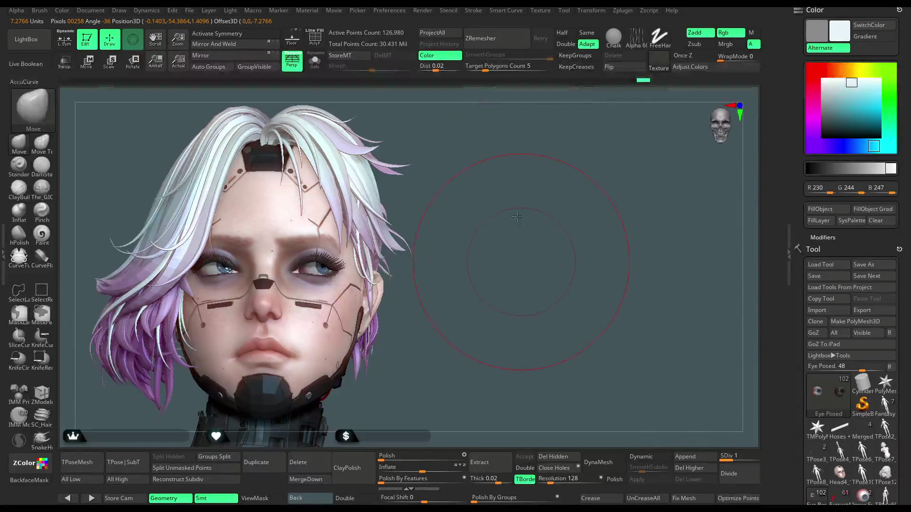
mouse_move(463, 243)
right_mouse_down()
mouse_move(524, 235)
mouse_move(476, 261)
mouse_move(484, 254)
mouse_move(472, 233)
mouse_move(522, 238)
mouse_move(553, 220)
mouse_move(513, 251)
mouse_move(539, 236)
mouse_move(532, 230)
right_mouse_up()
Load the SC_Hair_IMM1 brush and lower its Draw Size to about 27.
key("space")
mouse_move(574, 205)
right_mouse_down()
mouse_move(585, 197)
mouse_move(556, 220)
mouse_move(433, 269)
right_mouse_up()
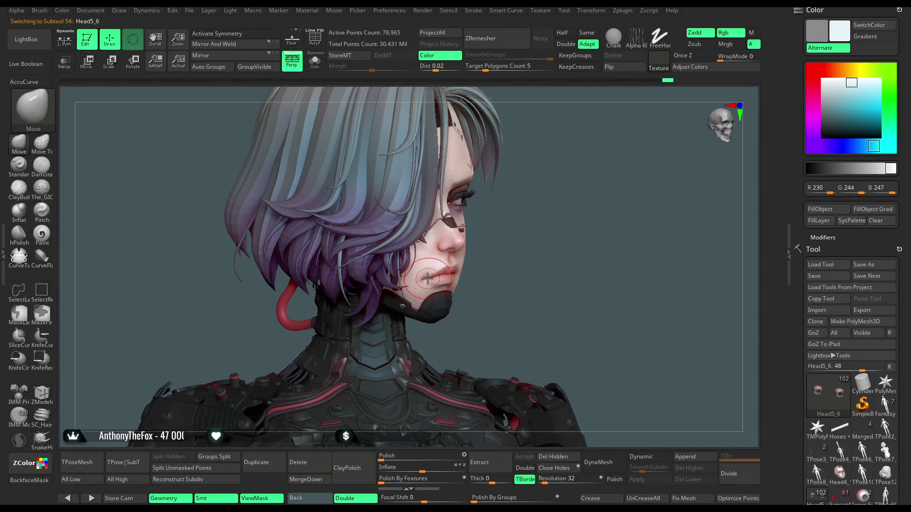
key("b")
left_click(532, 142)
key("space")
left_click_drag(526, 210, 375, 247)
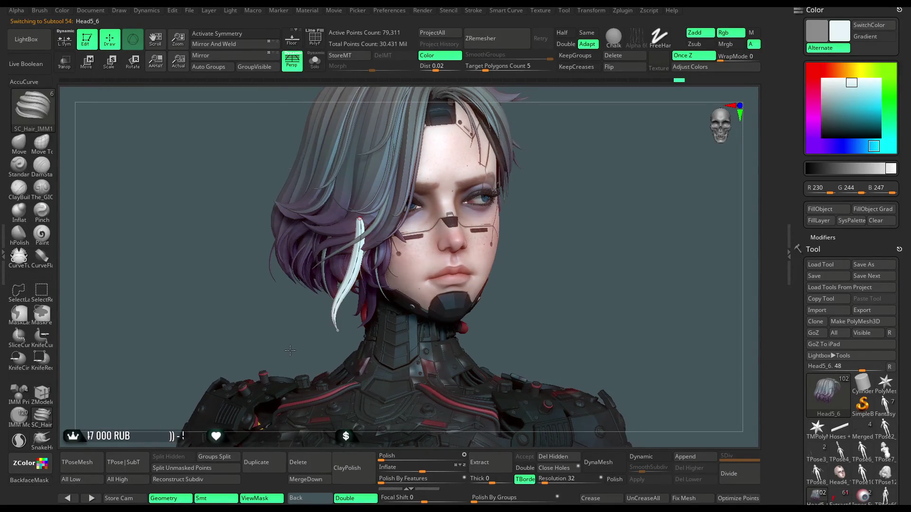
Orbit around the head to inspect the hair from front, low, side and rear views.
left_click_drag(288, 350, 305, 342)
key("space")
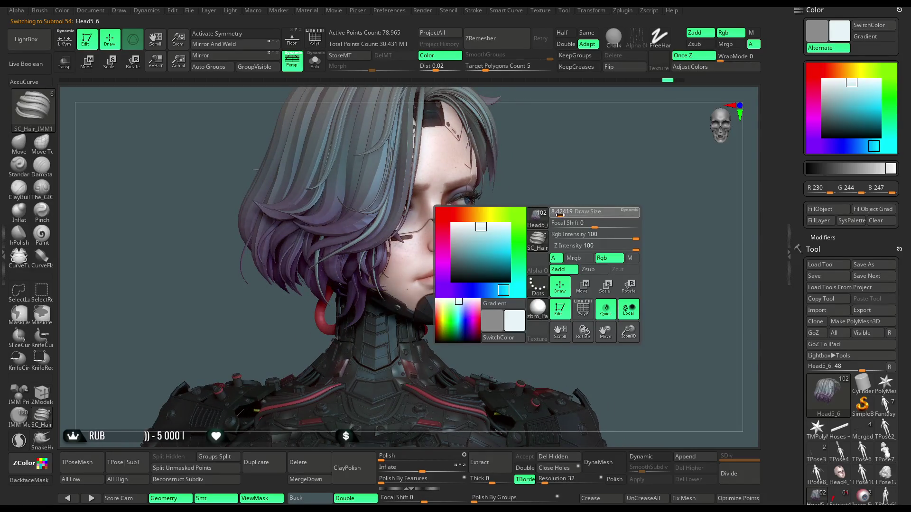
left_click_drag(228, 247, 351, 240)
mouse_move(303, 355)
left_mouse_down()
mouse_move(351, 226)
mouse_move(332, 231)
mouse_move(381, 237)
left_mouse_up()
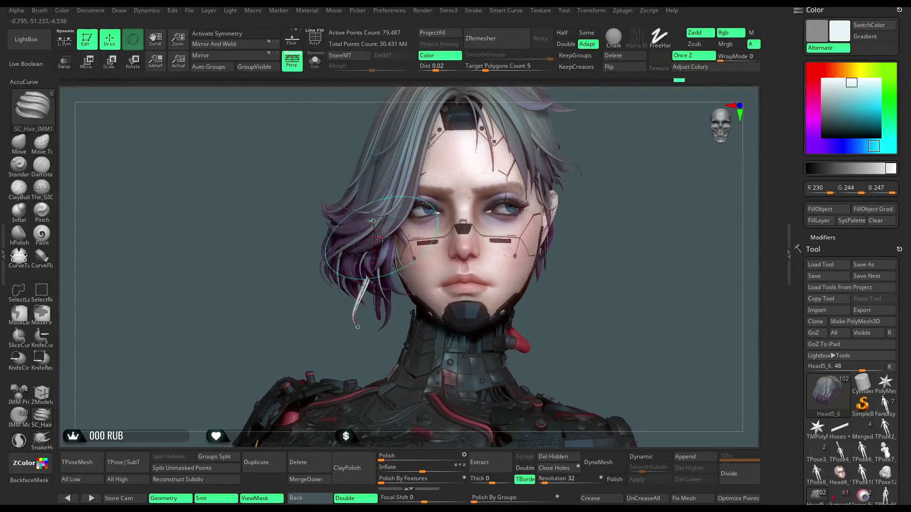
mouse_move(282, 318)
left_mouse_down()
mouse_move(300, 271)
mouse_move(326, 251)
left_mouse_up()
mouse_move(304, 285)
left_mouse_down()
mouse_move(258, 336)
mouse_move(314, 354)
left_mouse_up()
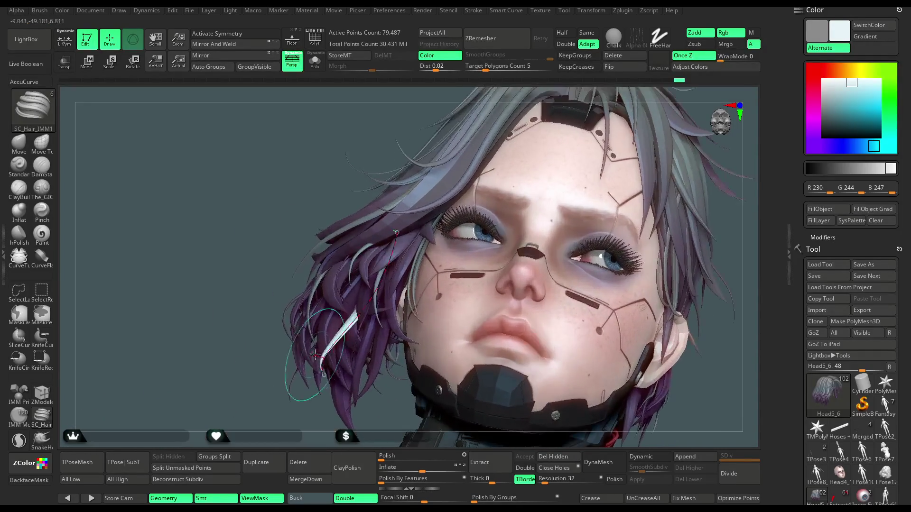
right_click_drag(326, 351, 308, 347)
key("space")
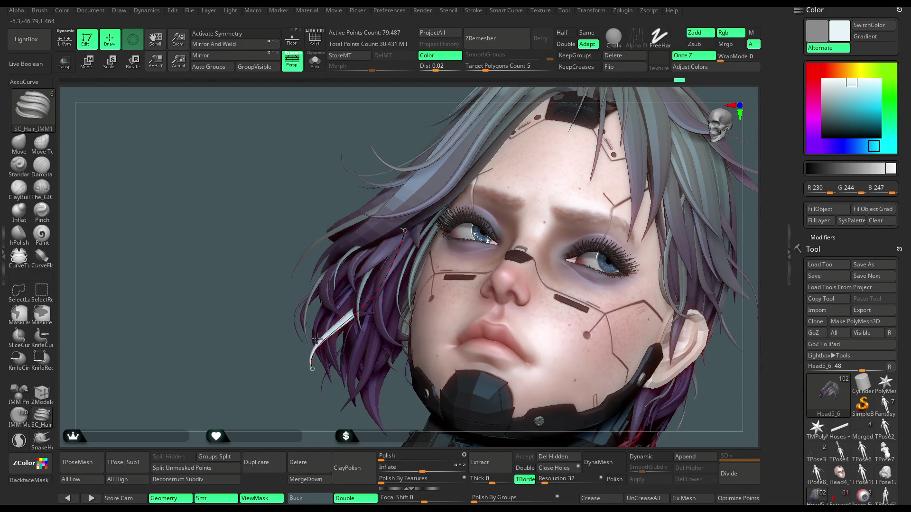
right_click_drag(313, 374, 375, 263)
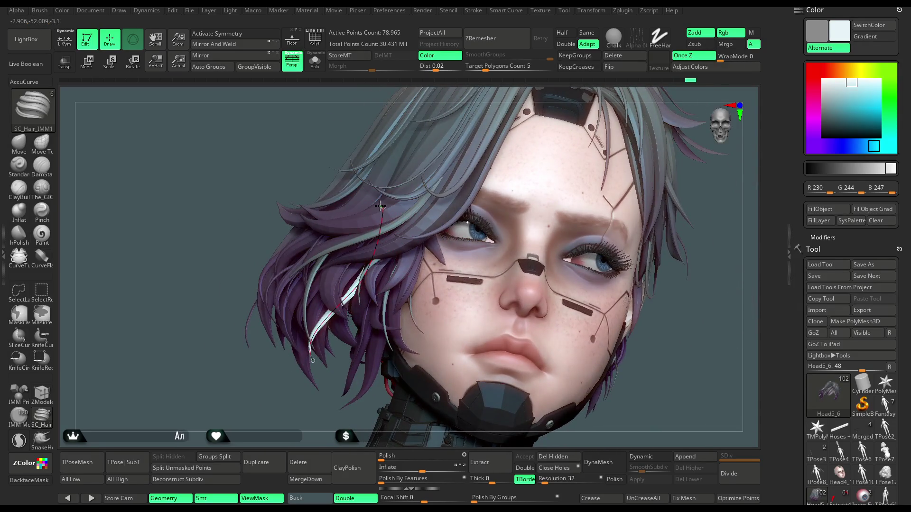
mouse_move(262, 393)
right_mouse_down()
mouse_move(272, 416)
mouse_move(297, 300)
right_mouse_up()
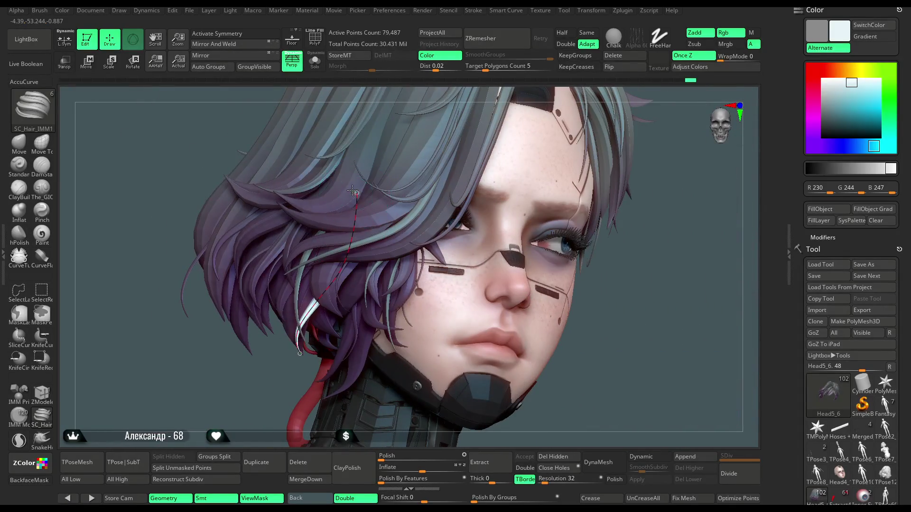
mouse_move(489, 259)
right_mouse_down()
mouse_move(561, 236)
mouse_move(556, 246)
right_mouse_up()
right_click_drag(551, 152, 480, 203)
left_click_drag(593, 191, 551, 187)
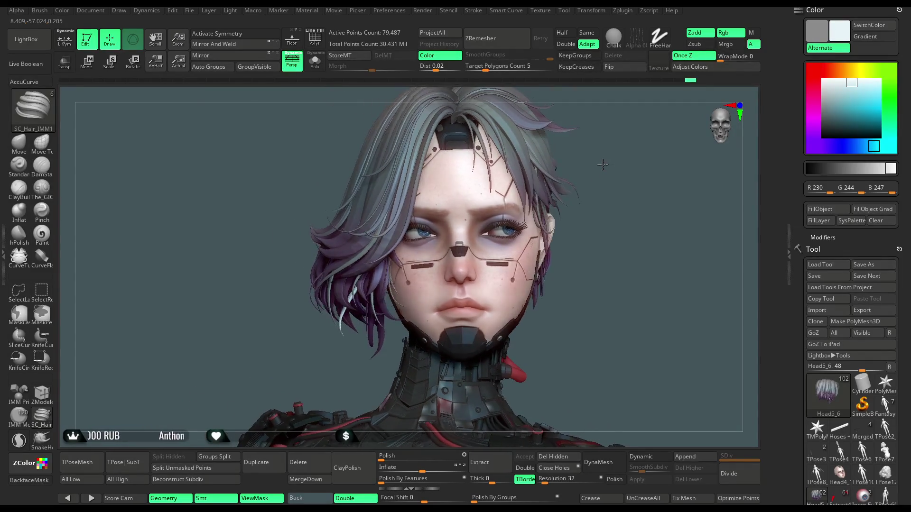
Solo the hair, draw a thin white strand over its left side, and isolate it.
key("ctrl+shift+s")
left_click_drag(454, 274, 422, 282)
left_click_drag(393, 241, 411, 313)
mouse_move(464, 274)
left_mouse_down()
mouse_move(446, 247)
mouse_move(418, 242)
left_mouse_up()
left_click(414, 243, "ctrl+shift")
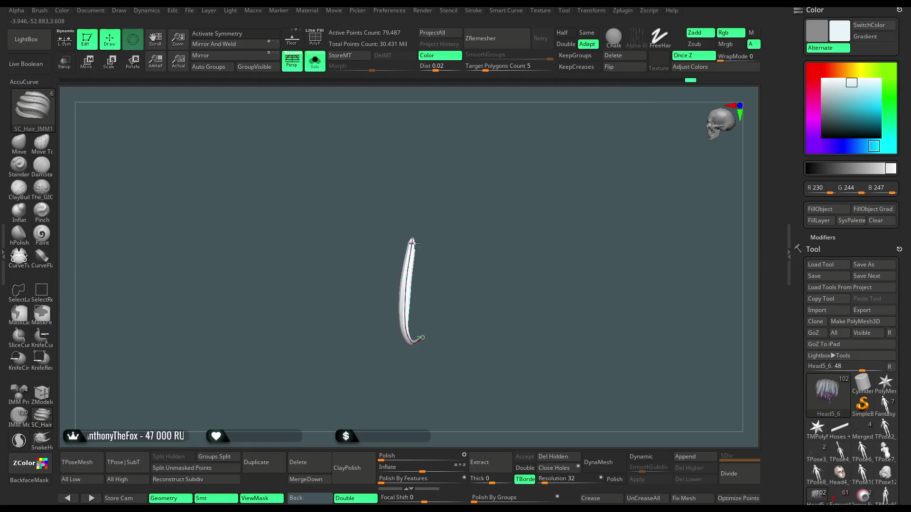
Check the white strand from several angles, switching between it alone and all the hair, then finish its curve.
left_click(426, 285, "ctrl+shift")
left_click_drag(427, 285, 418, 294)
left_click(412, 284, "ctrl+shift")
left_click(431, 370, "ctrl+shift")
left_click_drag(431, 370, 349, 315)
left_click(349, 316, "ctrl+shift")
left_click(366, 406, "ctrl+shift")
left_click_drag(366, 407, 358, 321)
left_click(345, 284, "ctrl+shift")
left_click(341, 306, "ctrl+shift")
left_click(344, 284, "ctrl+shift")
left_click(341, 306, "ctrl+shift")
left_click_drag(340, 306, 350, 314)
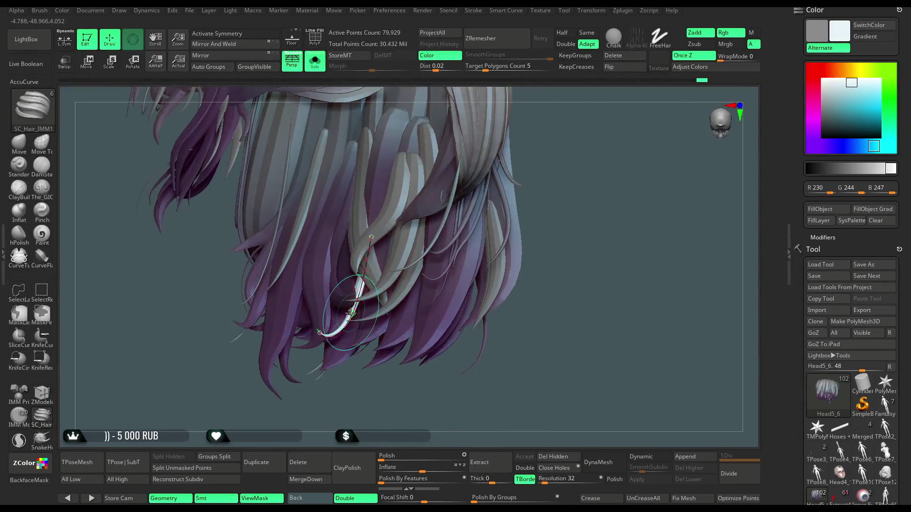
mouse_move(555, 325)
left_mouse_down()
mouse_move(595, 287)
mouse_move(569, 318)
left_mouse_up()
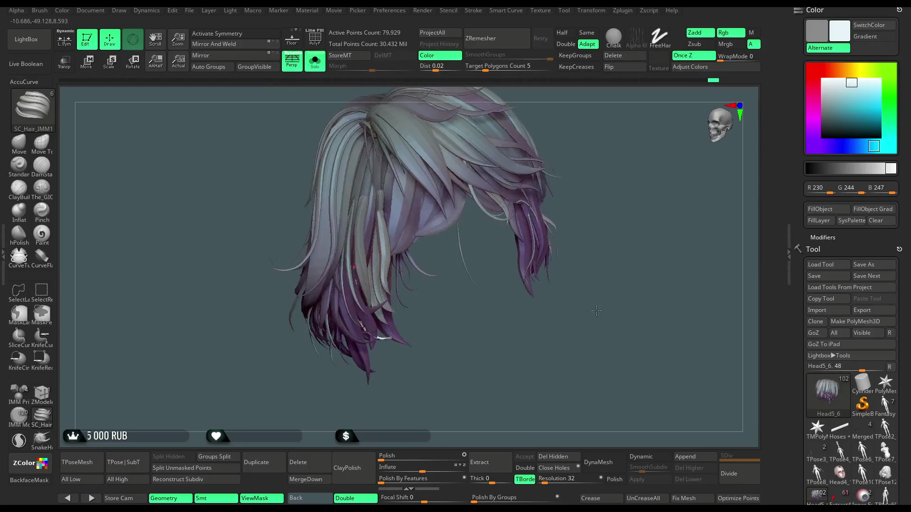
left_click(630, 59)
Draw another strand through the soloed hair and check it alone from several angles.
left_click(315, 61)
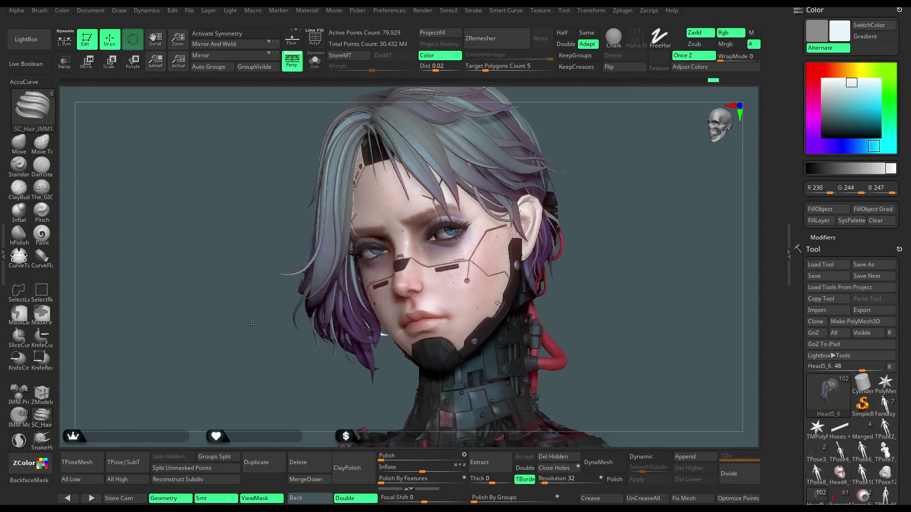
left_click(314, 60)
mouse_move(461, 170)
left_mouse_down()
mouse_move(452, 294)
mouse_move(408, 294)
left_mouse_up()
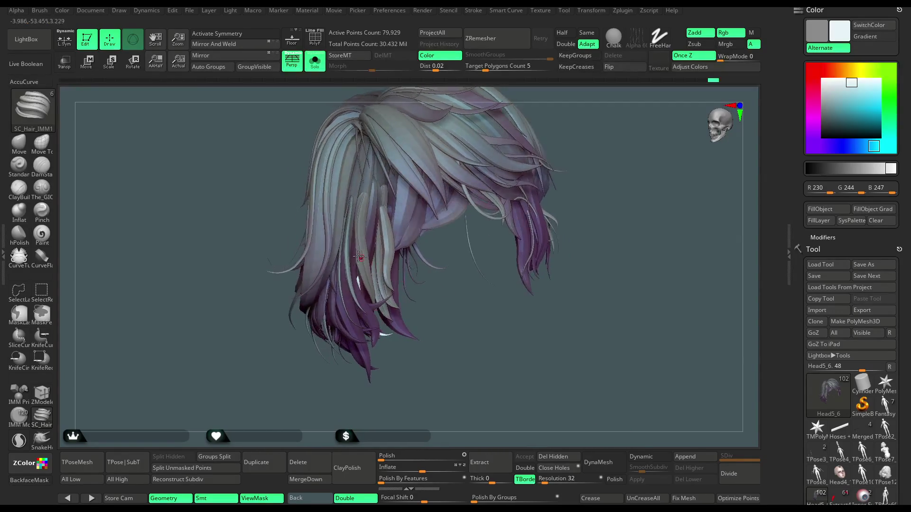
left_click_drag(357, 215, 373, 316)
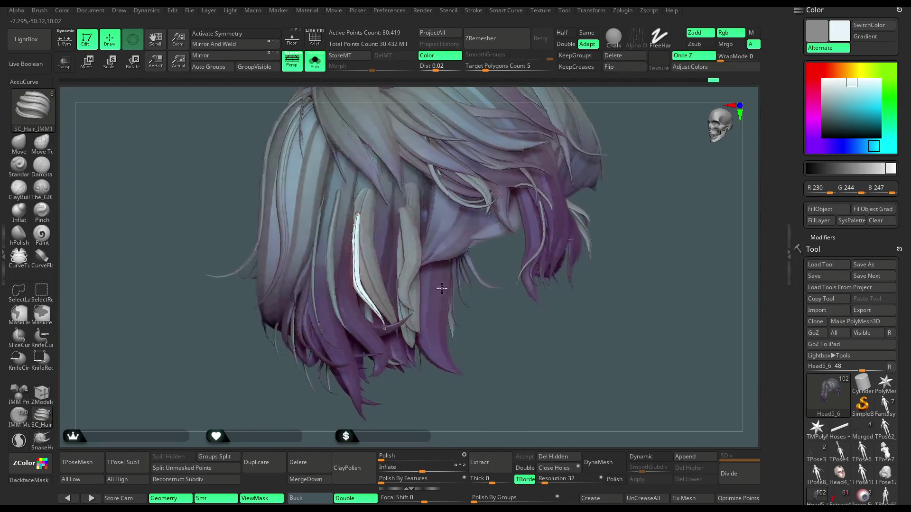
left_click(377, 315, "ctrl+shift")
left_click(478, 305, "ctrl+shift")
mouse_move(478, 305)
left_mouse_down()
mouse_move(323, 353)
mouse_move(324, 384)
left_mouse_up()
left_click(379, 268, "ctrl+shift")
left_click(474, 308, "ctrl+shift")
left_click_drag(474, 308, 401, 321)
left_click(402, 320, "ctrl+shift")
left_click(475, 309, "ctrl+shift")
mouse_move(474, 308)
left_mouse_down()
mouse_move(442, 282)
mouse_move(291, 346)
mouse_move(361, 326)
left_mouse_up()
Reshape the new strand's curve and lower end, then show the full character again.
key("space")
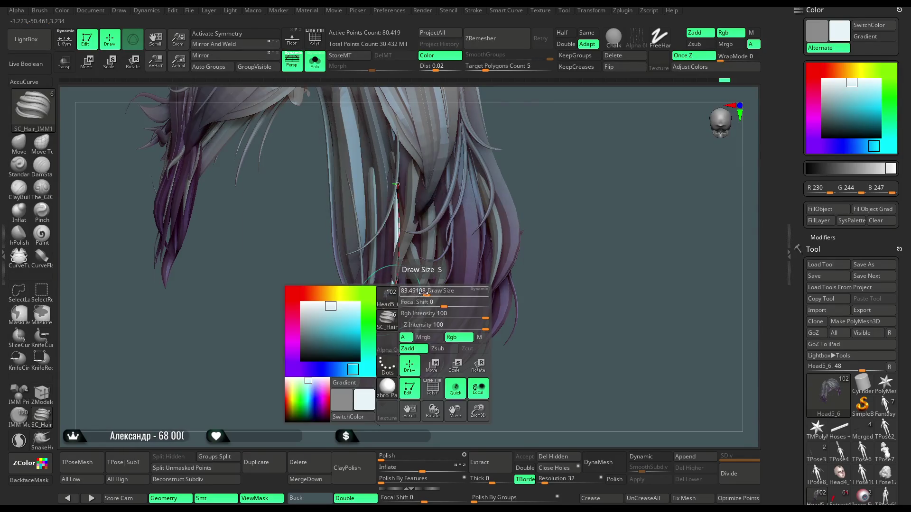
left_click_drag(321, 348, 401, 282)
left_click_drag(389, 237, 373, 184)
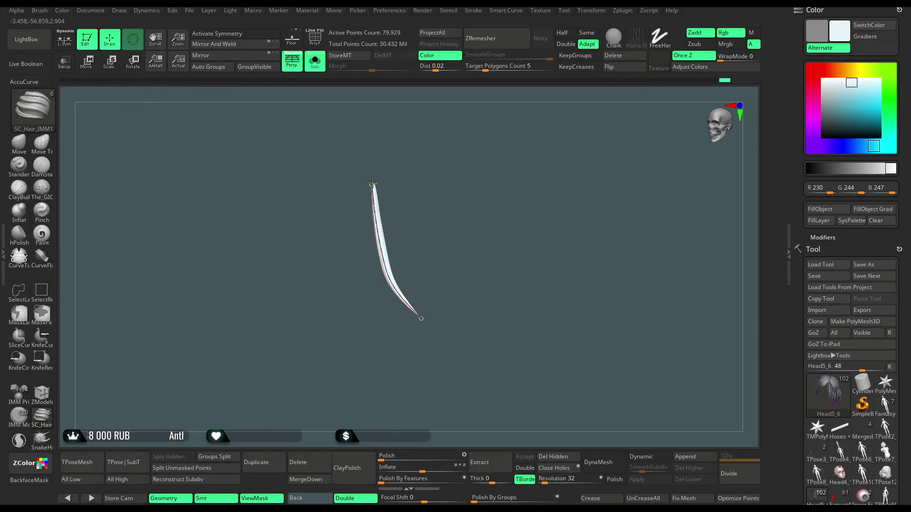
left_click(387, 276)
left_click_drag(387, 276, 374, 235)
left_click(315, 61)
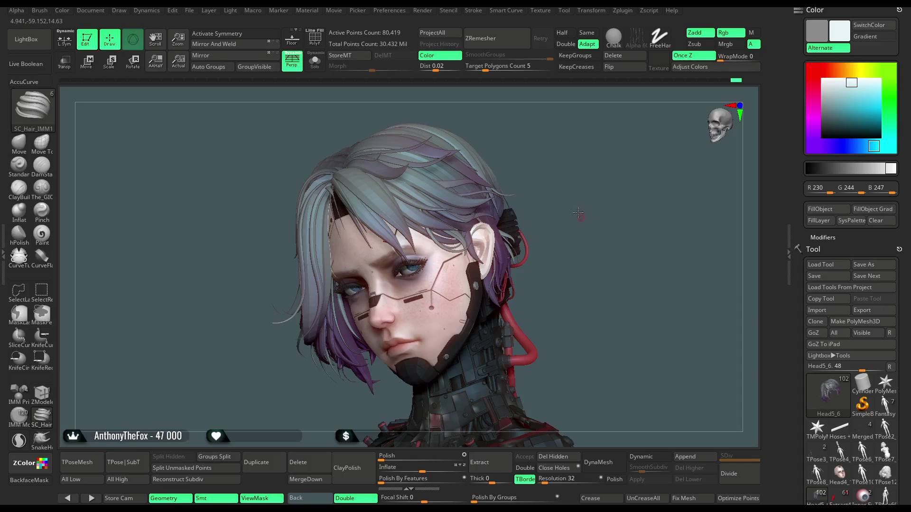
mouse_move(583, 200)
left_mouse_down()
mouse_move(565, 195)
mouse_move(539, 259)
mouse_move(502, 234)
mouse_move(540, 256)
mouse_move(532, 209)
left_mouse_up()
Save the ZBrush project from the File menu with Ctrl+S.
left_click(189, 10)
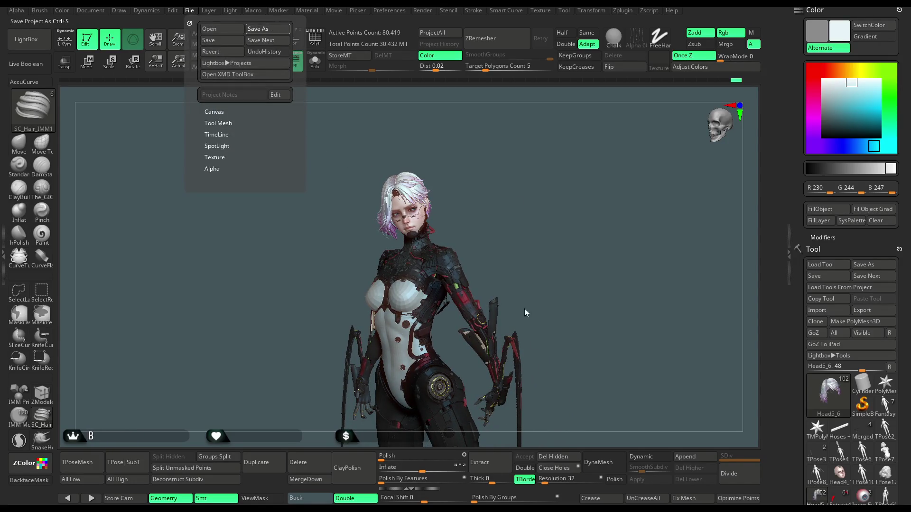
key("ctrl+s")
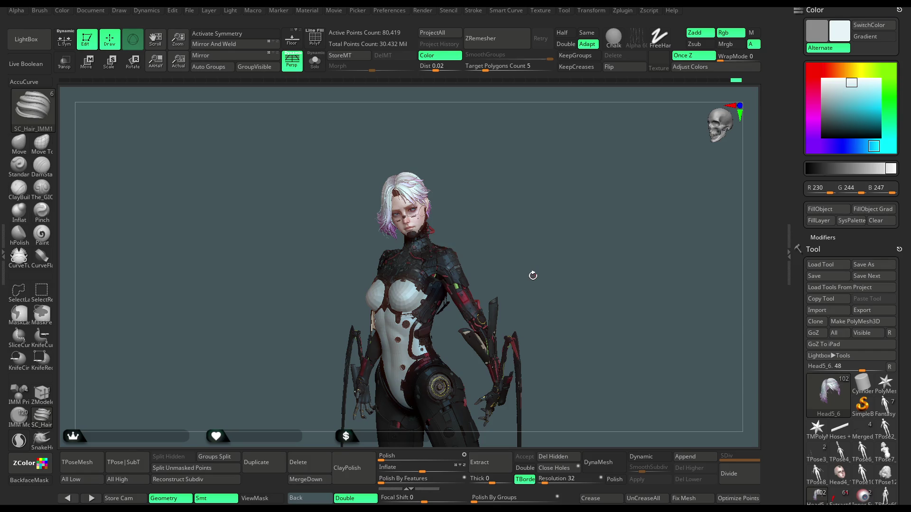
mouse_move(559, 237)
left_mouse_down()
mouse_move(523, 218)
mouse_move(491, 290)
left_mouse_up()
Solo the mantis blades and fill them dark grey over the old red paint.
left_click(471, 304, "alt")
left_click(314, 61)
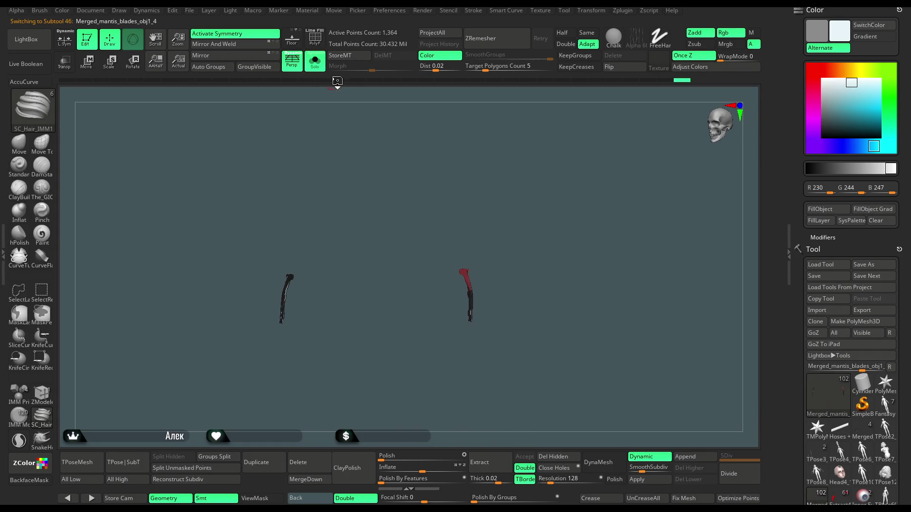
mouse_move(480, 211)
left_mouse_down()
mouse_move(490, 199)
mouse_move(470, 243)
left_mouse_up()
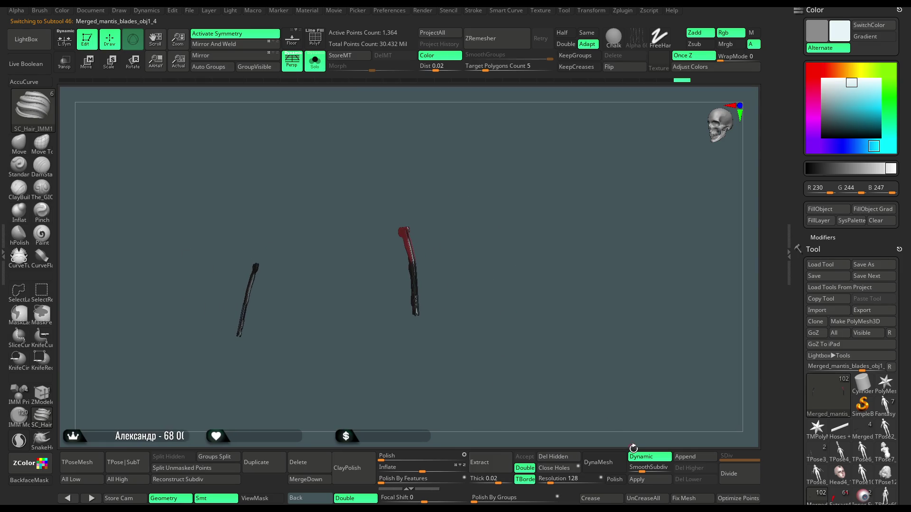
key("c")
key("ctrl+f")
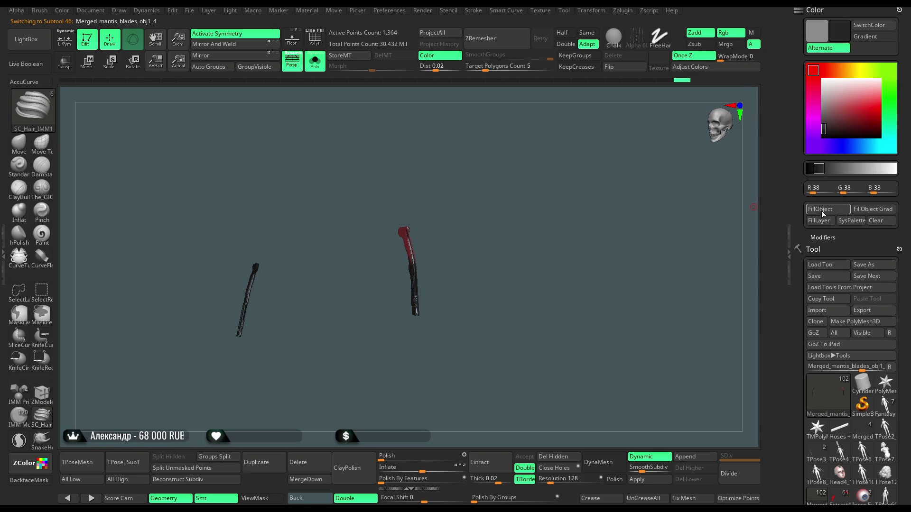
left_click_drag(592, 282, 541, 280)
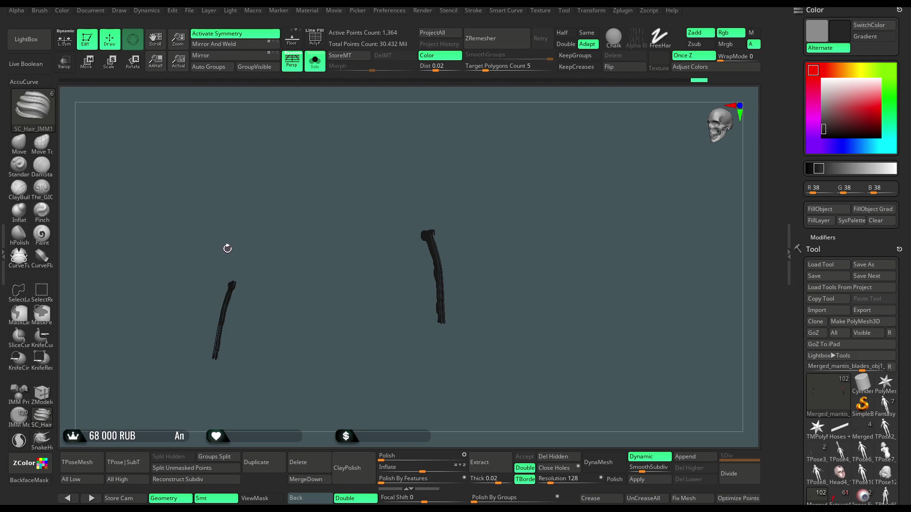
Paint the central blade's upper part dark red with a size-97 Paint brush, symmetry off.
left_click(51, 244)
left_click_drag(825, 126, 842, 111)
key("space")
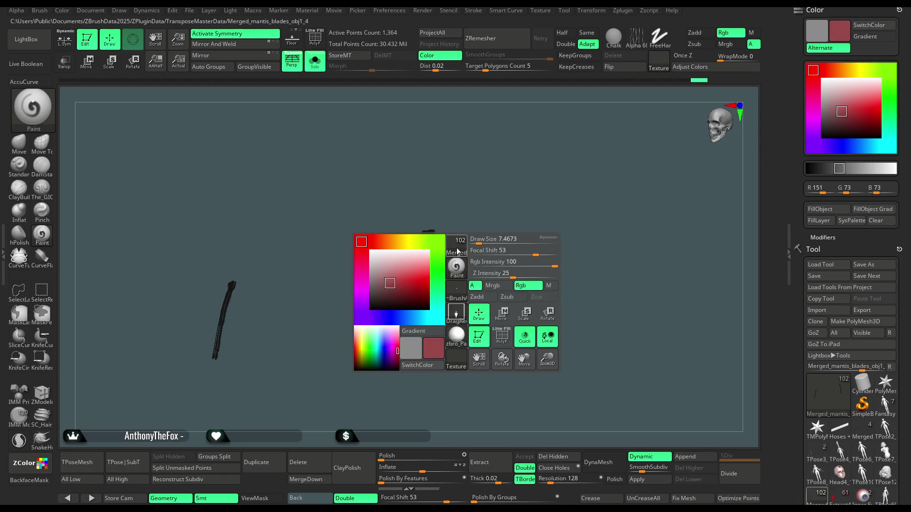
left_click_drag(493, 240, 458, 258)
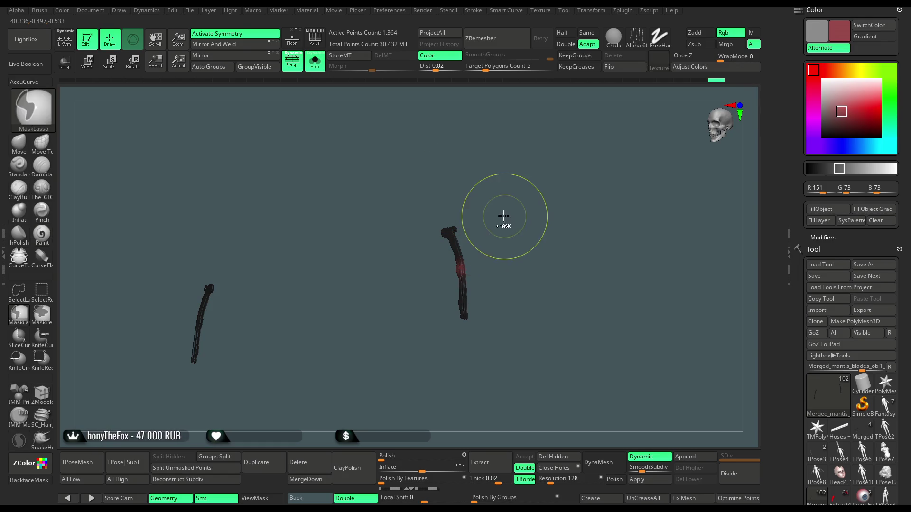
left_click_drag(510, 215, 503, 230)
key("x")
left_click(457, 263)
left_click_drag(431, 183, 430, 208, "alt")
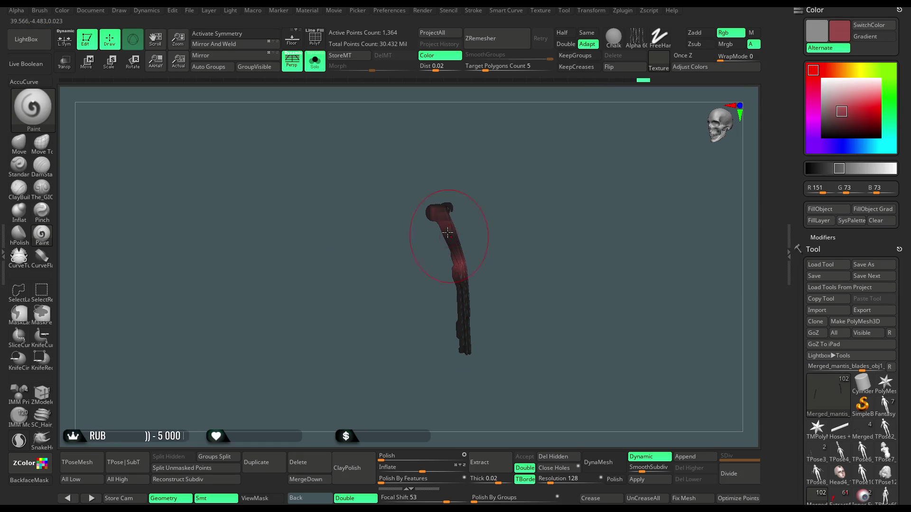
mouse_move(514, 221)
left_mouse_down()
mouse_move(603, 285)
mouse_move(474, 271)
mouse_move(440, 238)
left_mouse_up()
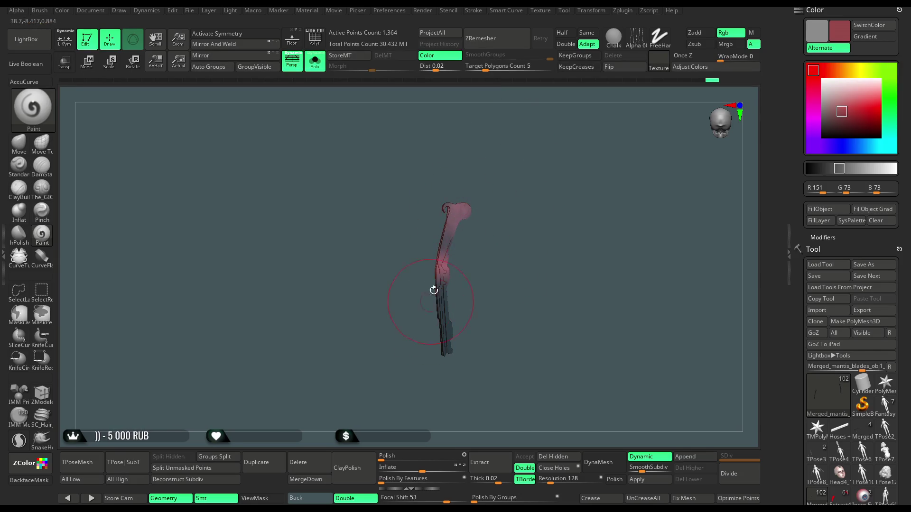
mouse_move(429, 303)
left_mouse_down()
mouse_move(455, 266)
mouse_move(446, 238)
left_mouse_up()
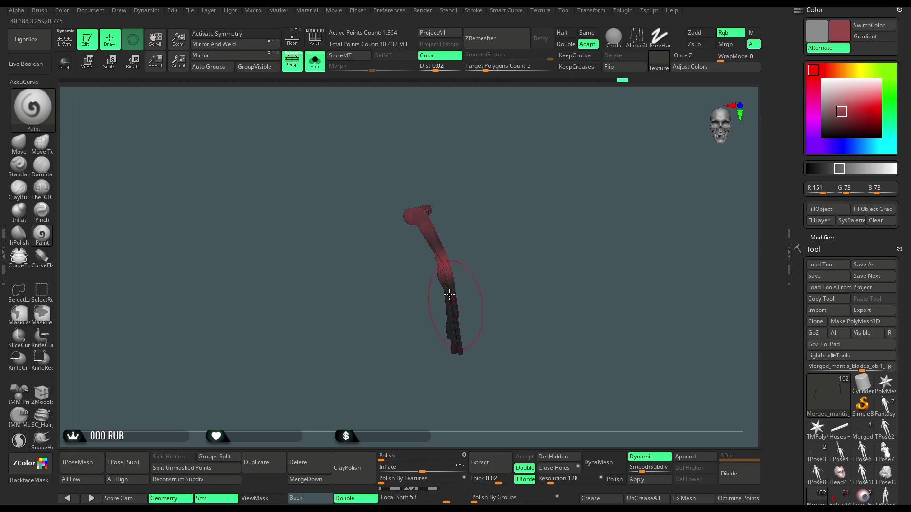
mouse_move(468, 301)
left_mouse_down()
mouse_move(494, 193)
mouse_move(520, 196)
left_mouse_up()
Paint the left blade's upper half red and show the whole character again.
mouse_move(136, 310)
left_mouse_down()
mouse_move(129, 318)
mouse_move(128, 298)
left_mouse_up()
left_click_drag(186, 218, 258, 172)
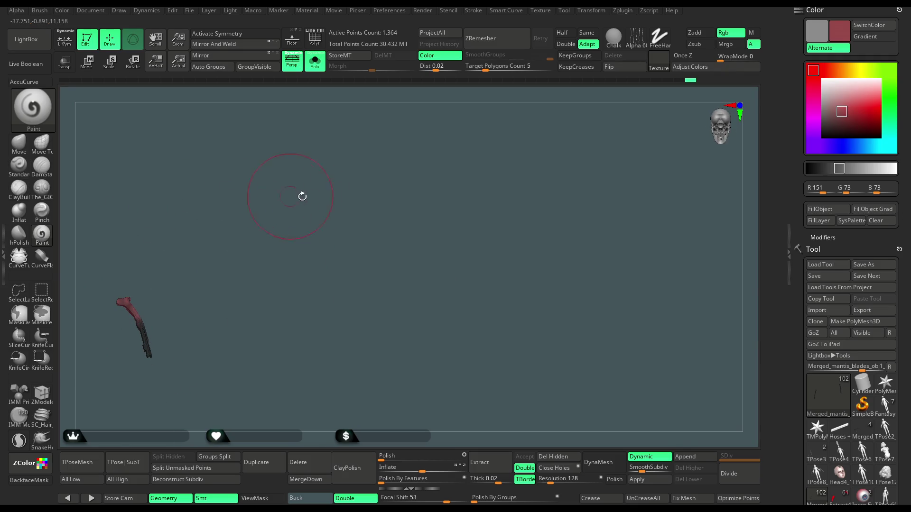
left_click_drag(280, 203, 216, 210)
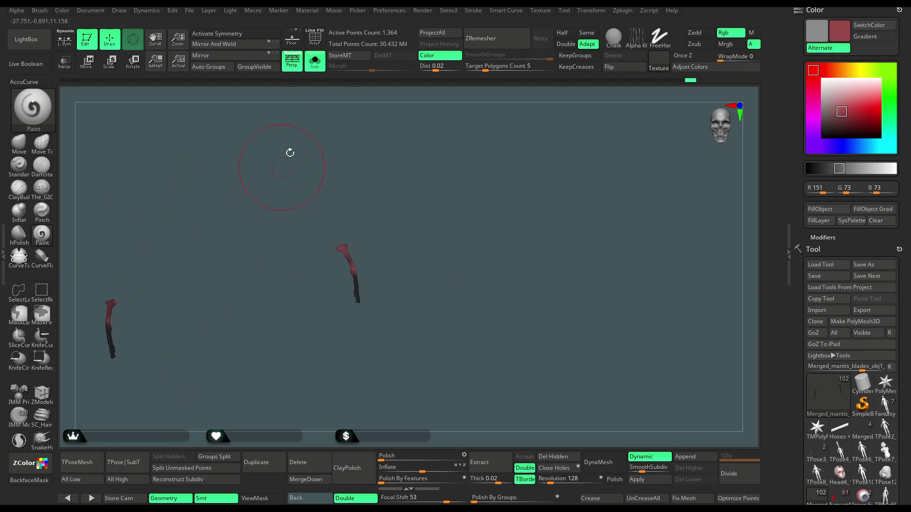
left_click(315, 61)
left_click_drag(439, 206, 408, 209)
key("ctrl")
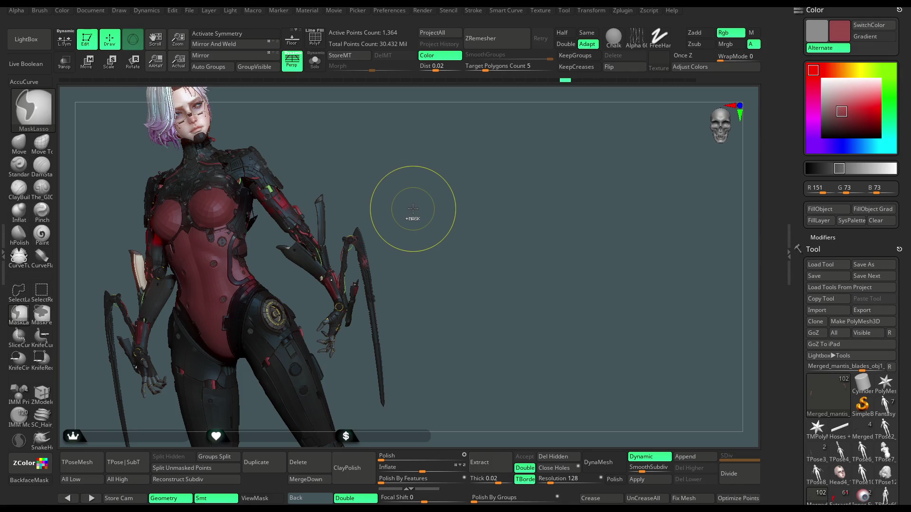
Select the right-hand blade subtool and pick a near-white light grey (223) for the bodysuit.
key("ctrl")
mouse_move(417, 218)
left_mouse_down()
mouse_move(413, 211)
mouse_move(415, 236)
mouse_move(413, 223)
mouse_move(344, 295)
left_mouse_up()
left_click(344, 295, "alt")
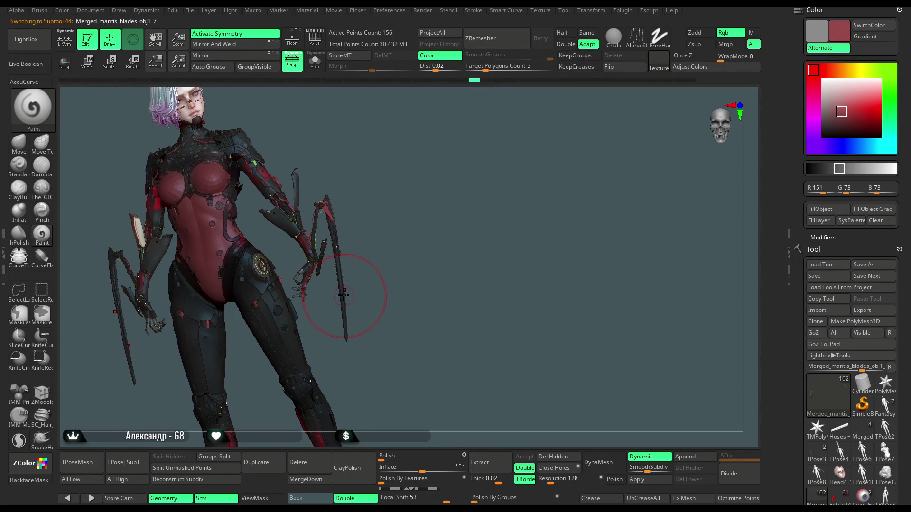
left_click_drag(357, 286, 371, 263)
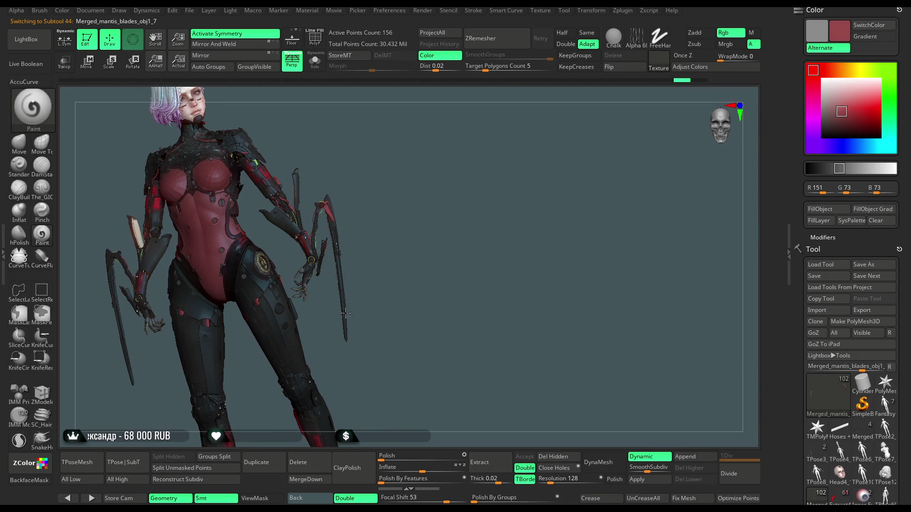
mouse_move(367, 260)
left_mouse_down()
mouse_move(387, 210)
mouse_move(393, 225)
mouse_move(333, 224)
mouse_move(406, 202)
mouse_move(389, 215)
left_mouse_up()
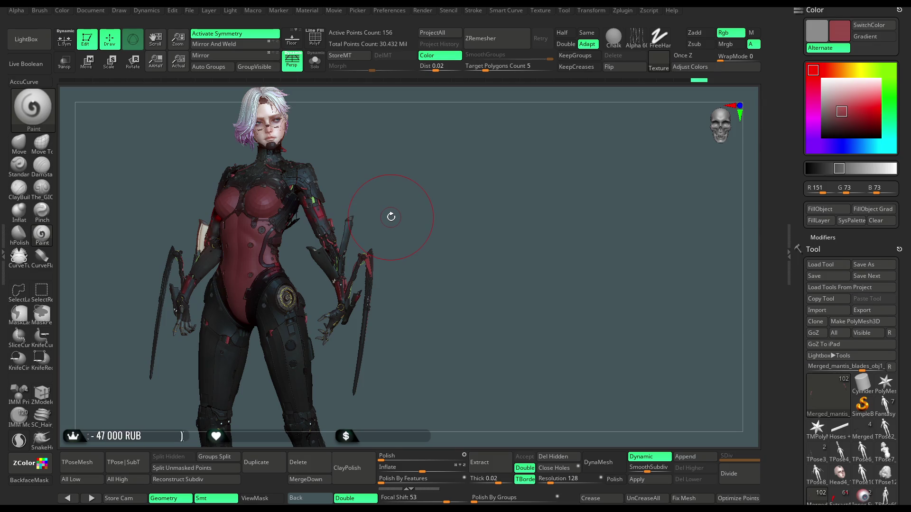
left_click_drag(844, 110, 817, 84)
left_click_drag(429, 195, 442, 204)
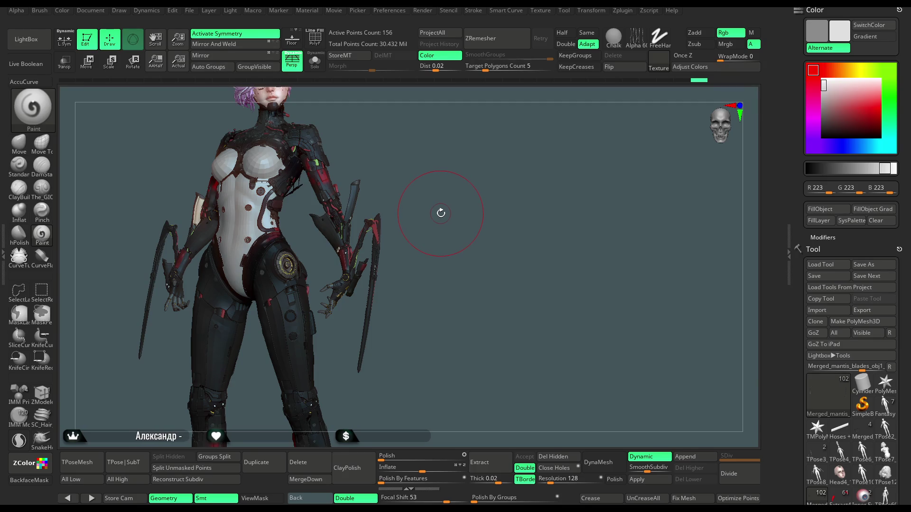
Fill the blades with grey 191 and try a darker grey on the bodysuit.
left_click_drag(441, 210, 446, 215)
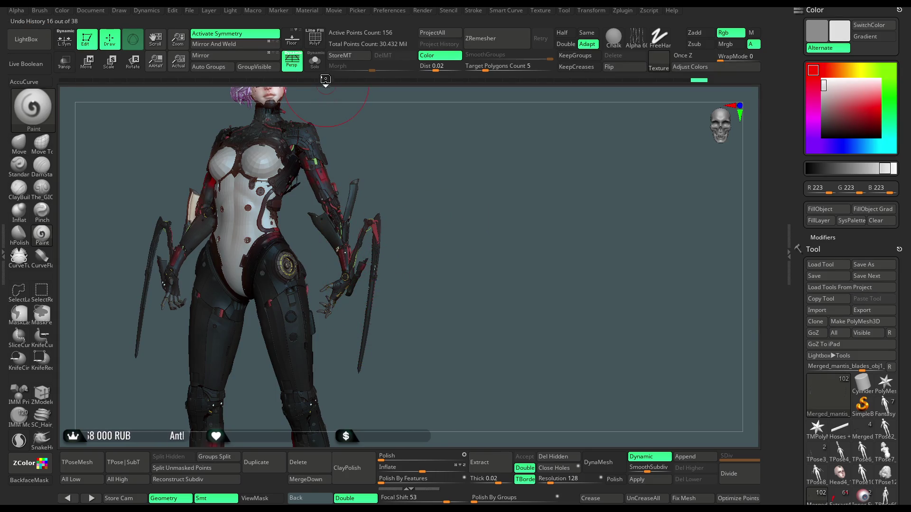
left_click(316, 67)
left_click(318, 68)
left_click(823, 93)
left_click(818, 209)
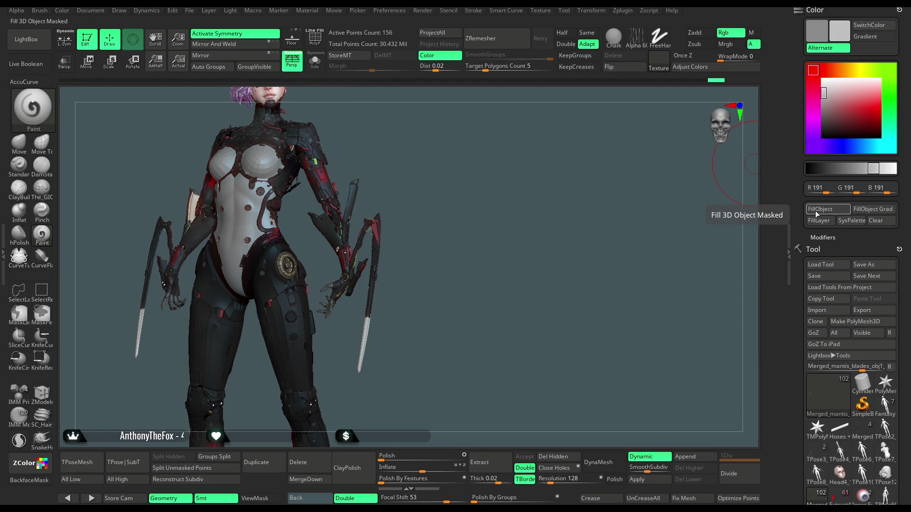
left_click(823, 109)
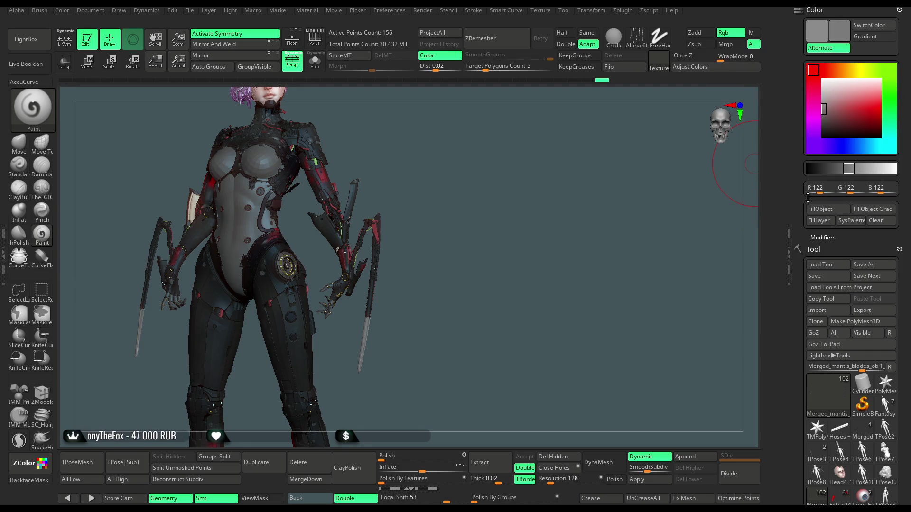
Try pink, beige and orange fills on the masked suit, and fill the blade tips orange.
mouse_move(577, 294)
left_mouse_down()
mouse_move(469, 220)
mouse_move(506, 204)
left_mouse_up()
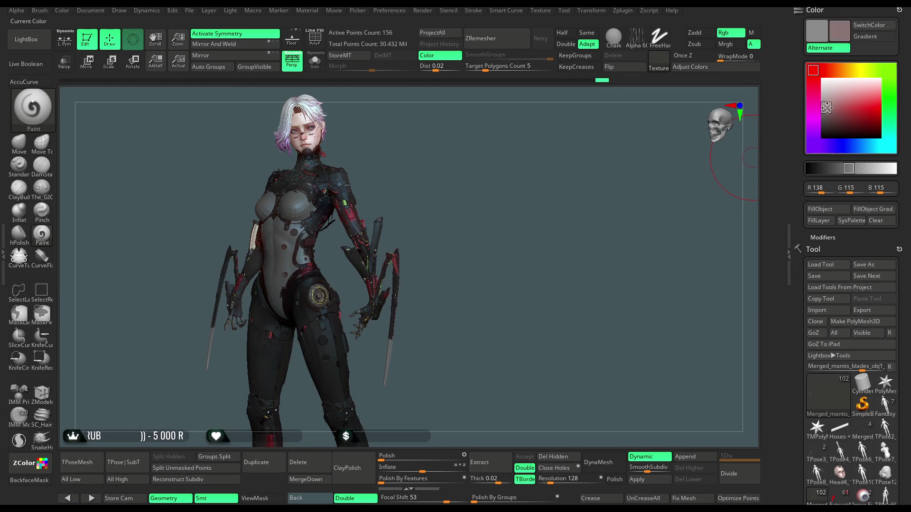
left_click(846, 93)
left_click(827, 214)
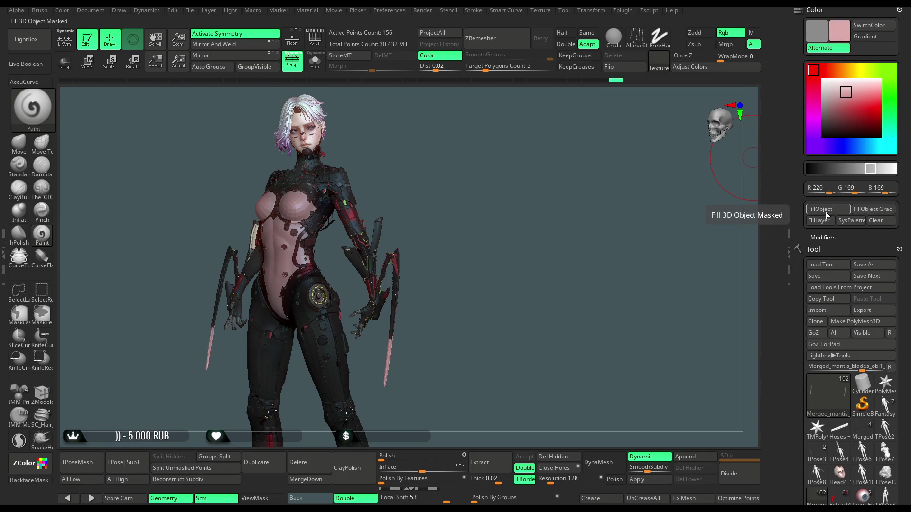
left_click(847, 71)
left_click(827, 209)
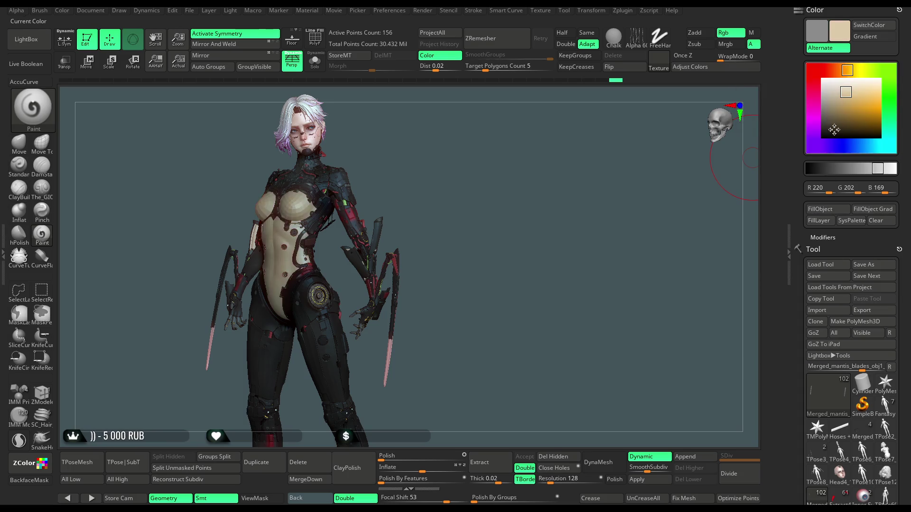
left_click(835, 70)
left_click(860, 104)
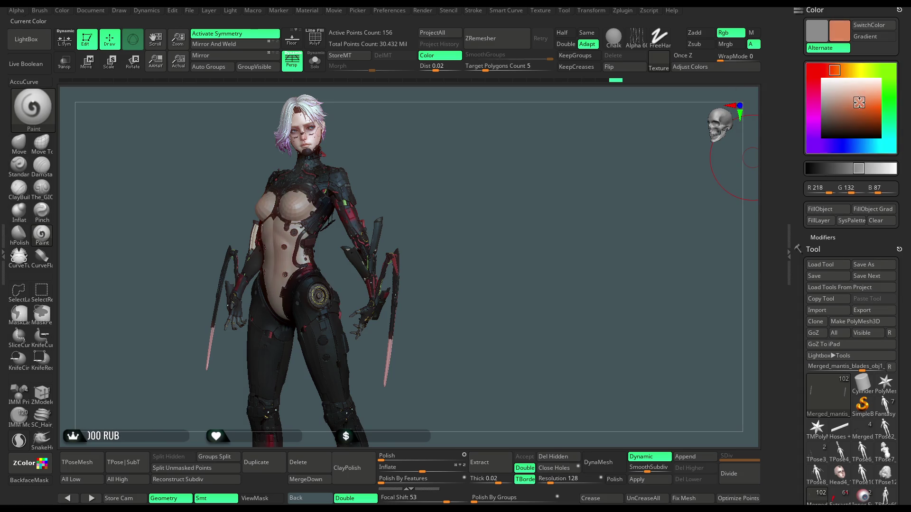
left_click(827, 209)
left_click(826, 209)
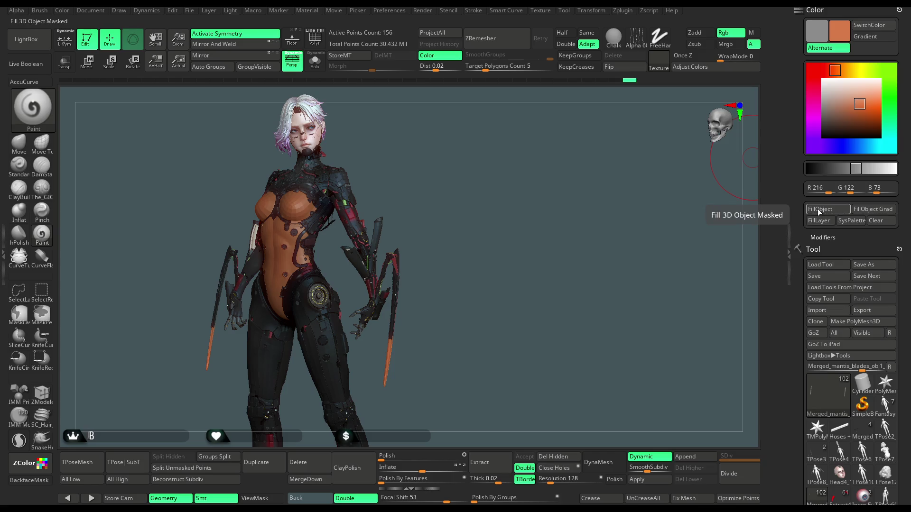
Try a lighter orange, then fill the bodysuit pure white (255, 255, 255).
left_click(862, 100)
left_click(827, 209)
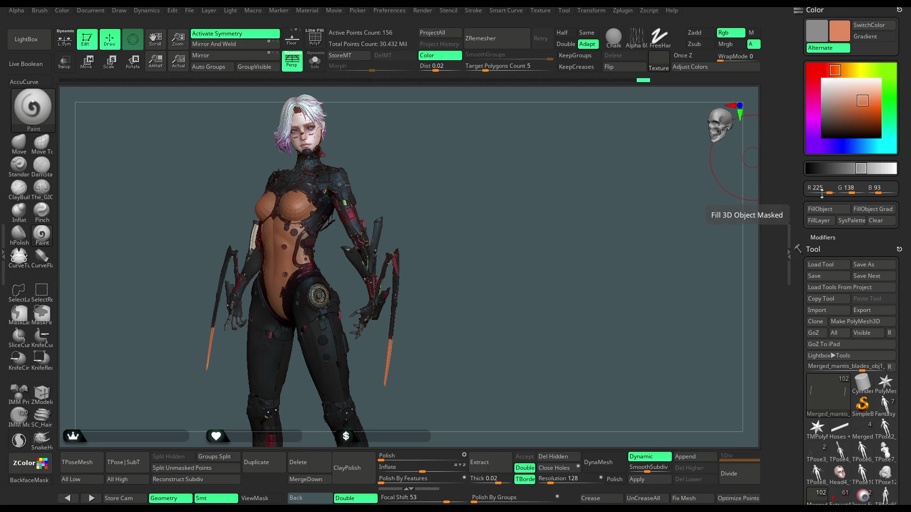
left_click(823, 81)
left_click(827, 209)
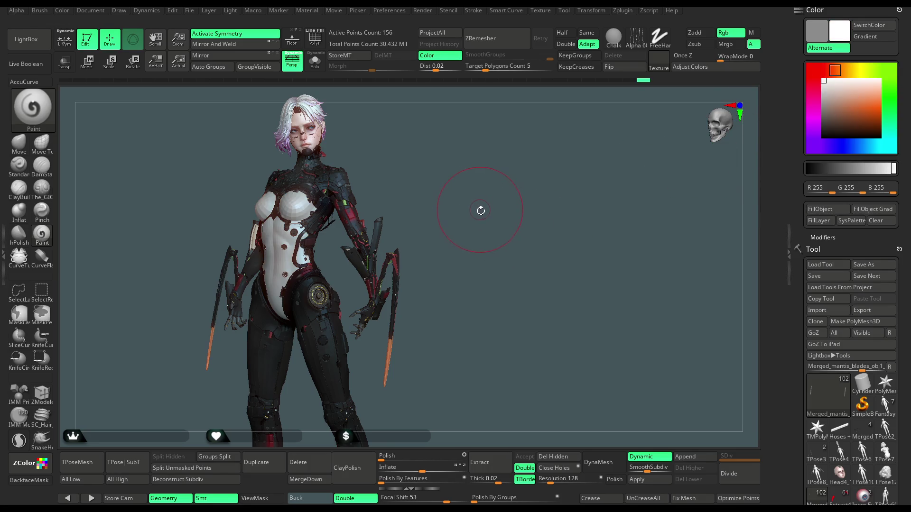
mouse_move(480, 203)
left_mouse_down("alt")
mouse_move(474, 239)
mouse_move(370, 243)
mouse_move(481, 241)
mouse_move(482, 257)
left_mouse_up("alt")
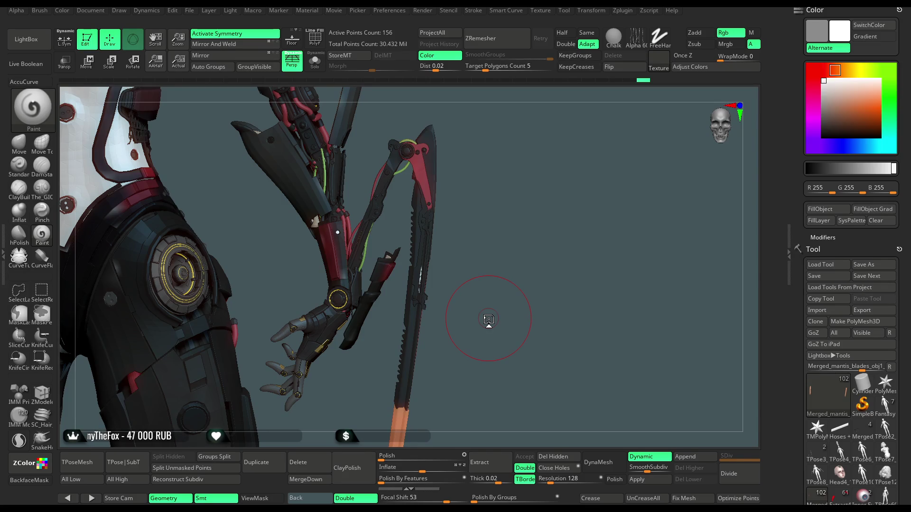
Orbit past the arm, torso and side profile, then frame the full character from the front with F.
left_click_drag(506, 193, 492, 199)
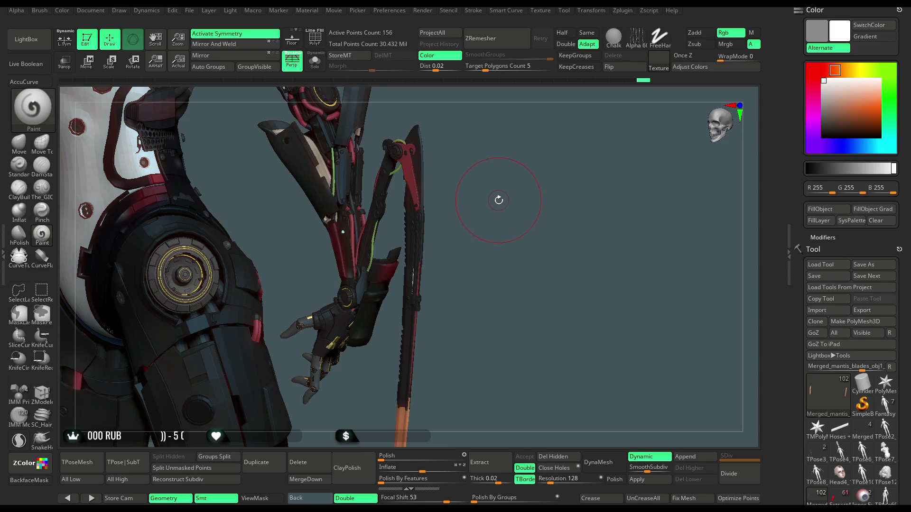
mouse_move(487, 197)
left_mouse_down()
mouse_move(513, 199)
mouse_move(492, 208)
left_mouse_up()
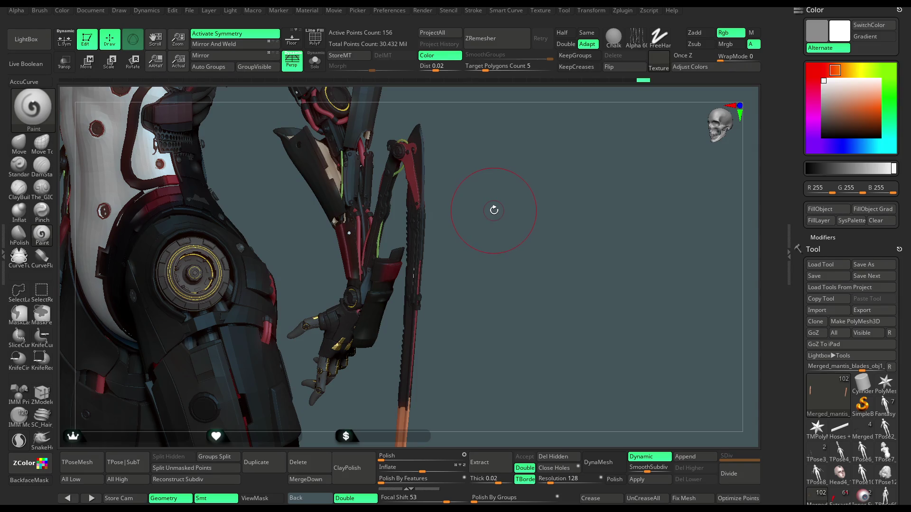
mouse_move(491, 203)
left_mouse_down()
mouse_move(438, 207)
mouse_move(311, 315)
mouse_move(321, 304)
mouse_move(295, 289)
mouse_move(308, 293)
left_mouse_up()
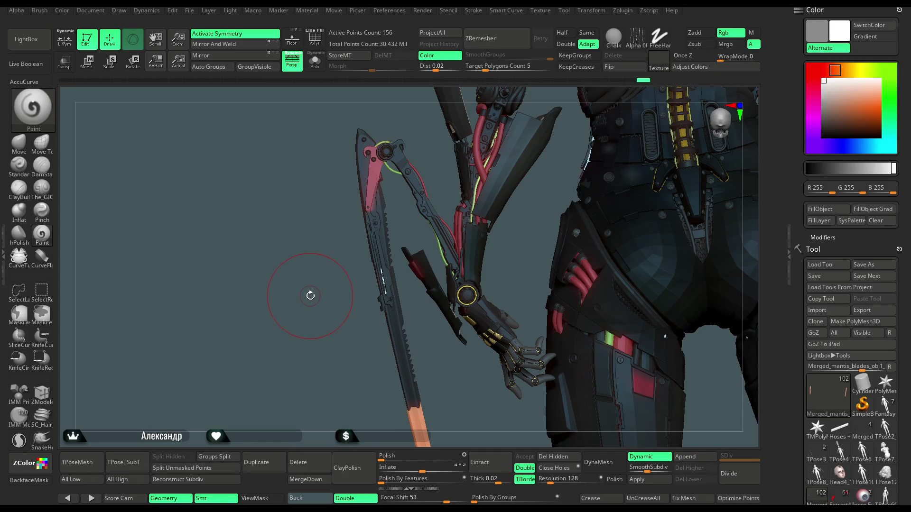
mouse_move(309, 295)
left_mouse_down()
mouse_move(364, 278)
mouse_move(378, 337)
left_mouse_up()
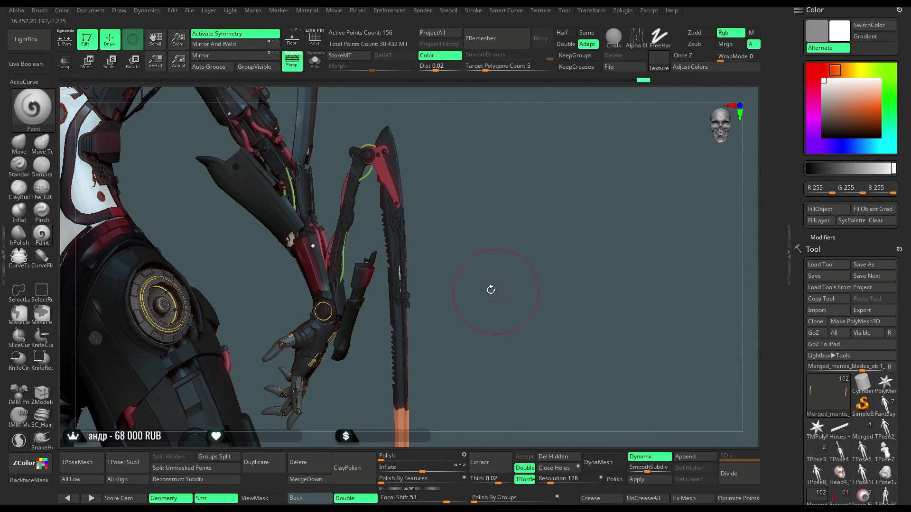
key("f")
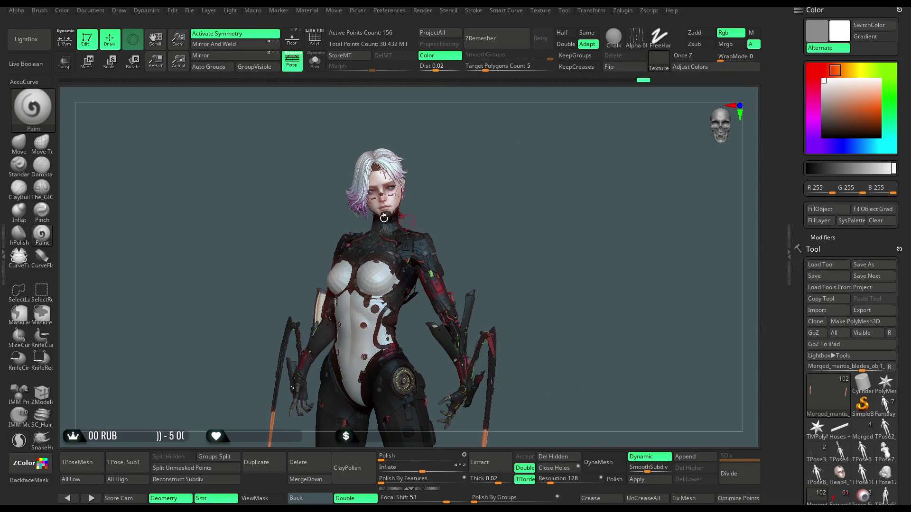
Save the character project from the File menu with Ctrl+S.
left_click(188, 11)
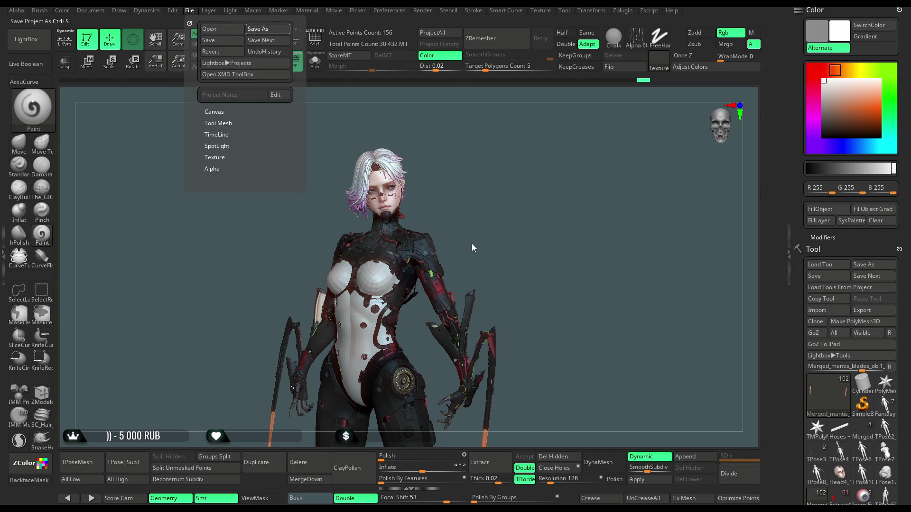
key("ctrl+s")
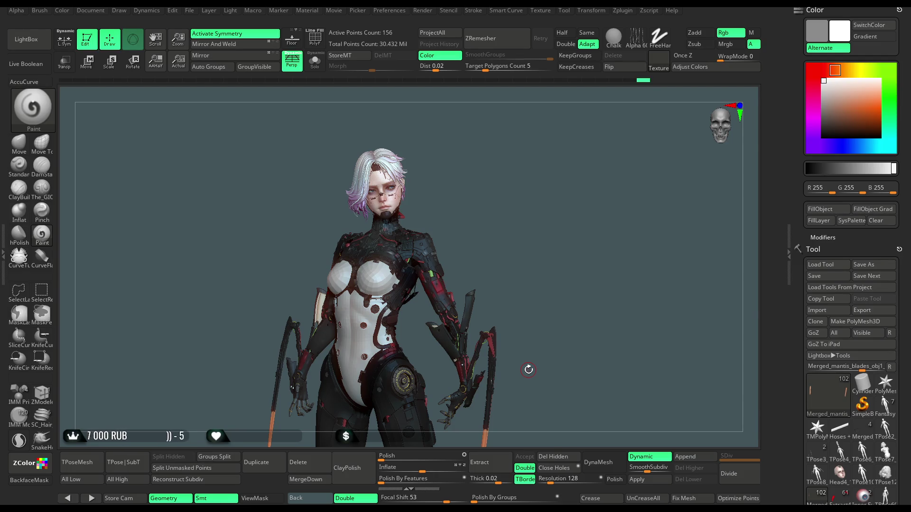
Orbit toward her head and select the Head5_6 hair subtool.
left_click_drag(533, 275, 524, 279)
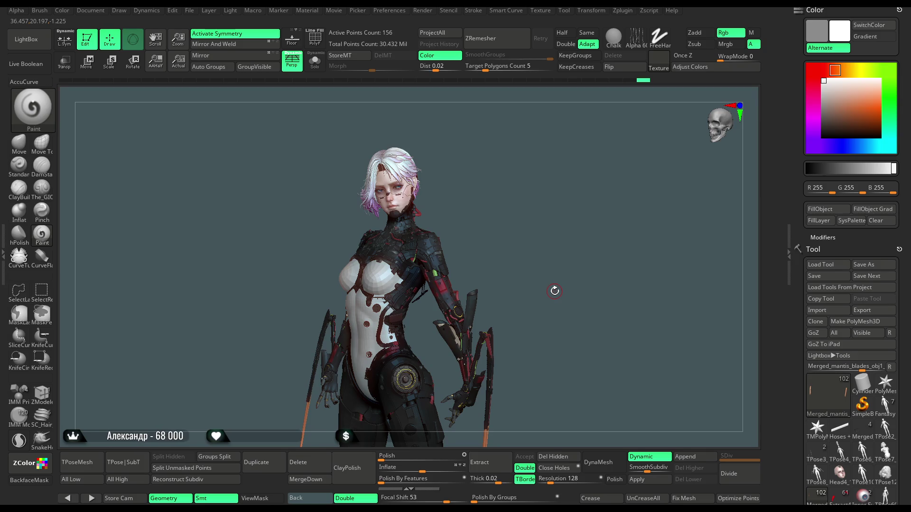
mouse_move(504, 241)
left_mouse_down()
mouse_move(515, 216)
mouse_move(507, 239)
mouse_move(494, 233)
mouse_move(498, 201)
mouse_move(497, 275)
left_mouse_up()
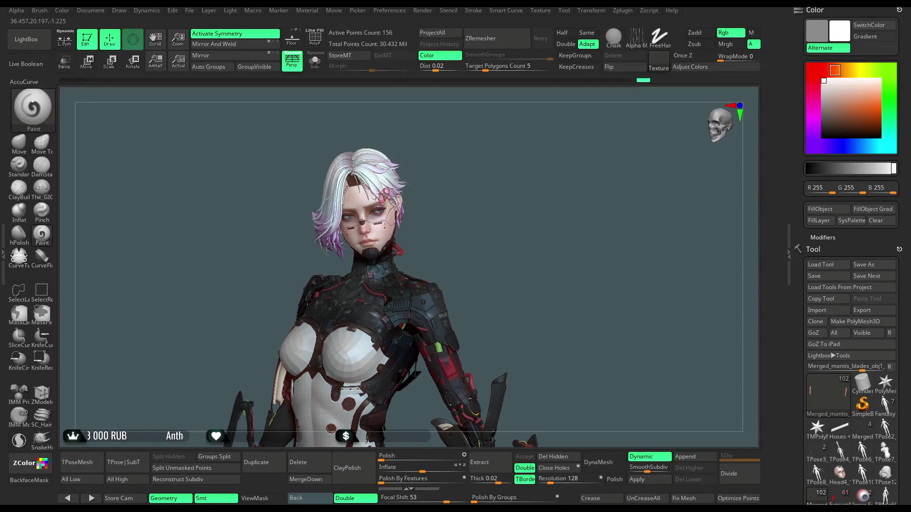
left_click(384, 192, "alt")
Load SC_Hair_IMM1, solo and frame the hair, and draw a curved strand over the crown.
key("b")
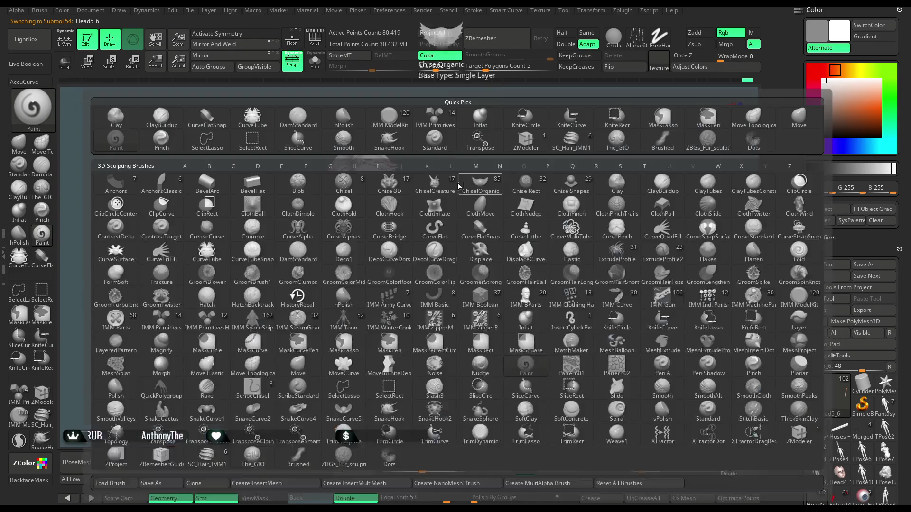
left_click(571, 141)
left_click(315, 61)
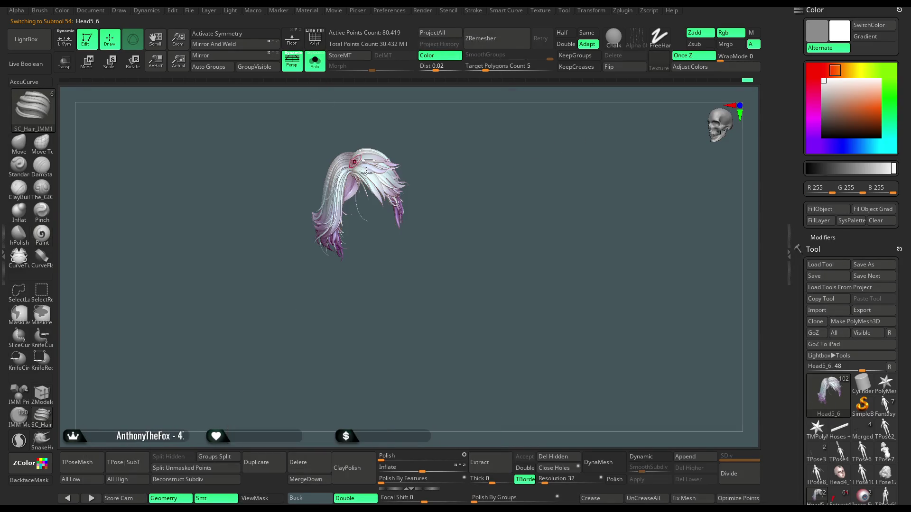
key("f")
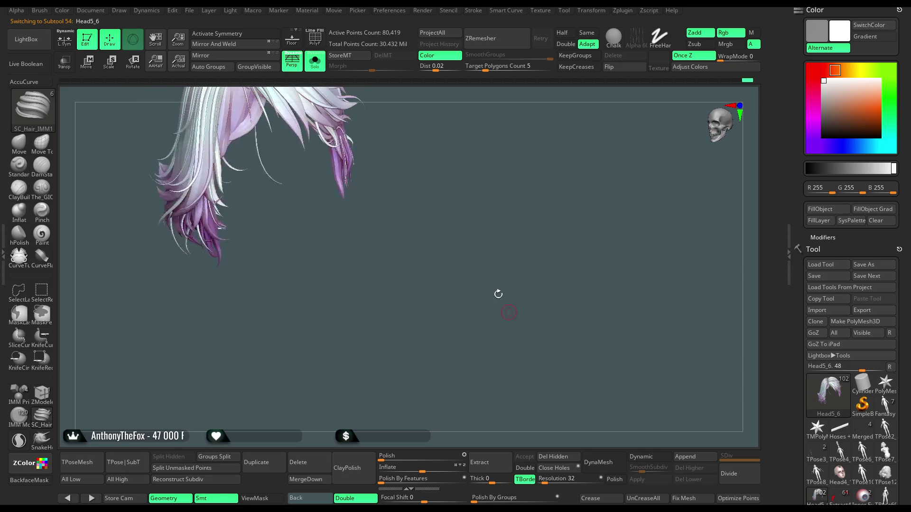
mouse_move(480, 207)
left_mouse_down()
mouse_move(533, 157)
mouse_move(517, 143)
left_mouse_up()
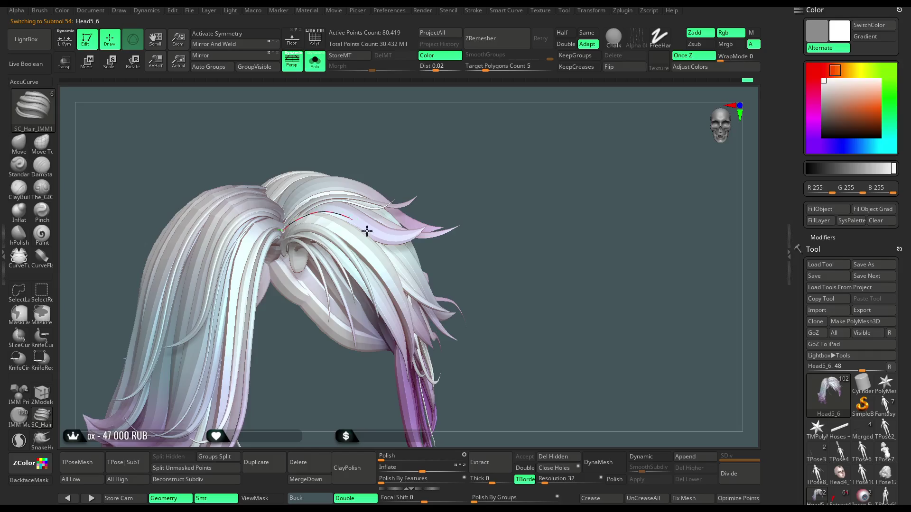
left_click(500, 173, "ctrl")
left_click_drag(500, 173, 489, 209)
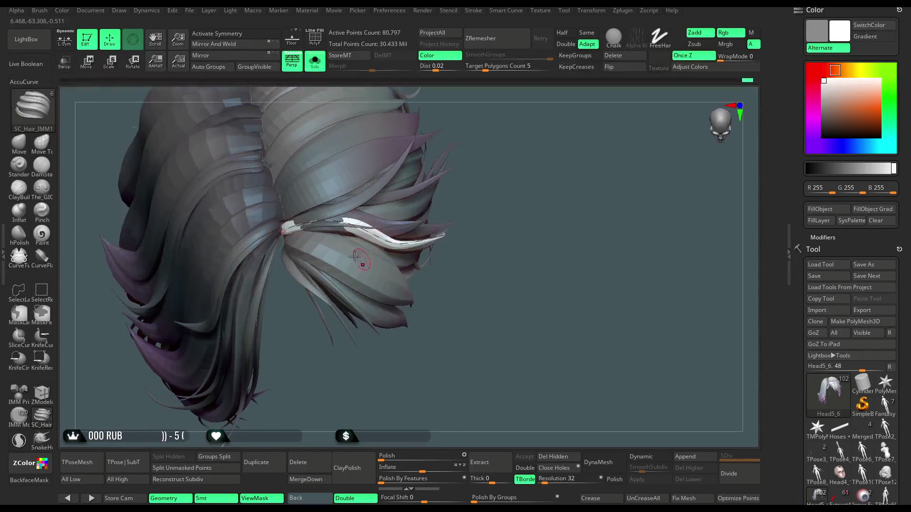
Show the strand alone, draw a second one, then undo and redo to settle on the longer strand.
left_click(342, 232, "ctrl+shift")
left_click_drag(508, 169, 343, 231)
left_click(343, 232)
key("ctrl+z")
key("ctrl+z")
key("ctrl+z")
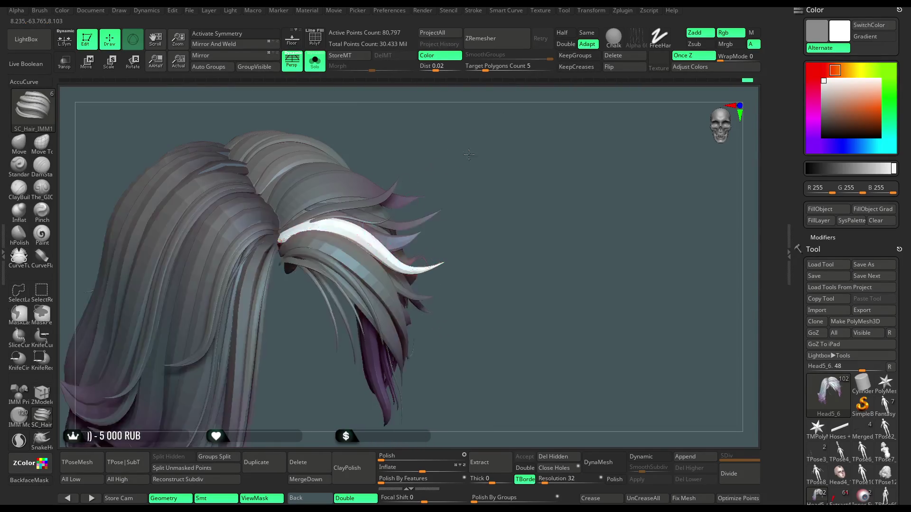
key("ctrl+z")
key("ctrl+z")
key("ctrl+z")
key("ctrl+z")
key("ctrl+z")
key("ctrl+z")
key("ctrl+z")
key("ctrl+z")
key("ctrl+z")
key("ctrl+z")
key("ctrl+shift+z")
key("ctrl+shift+z")
key("ctrl+shift+z")
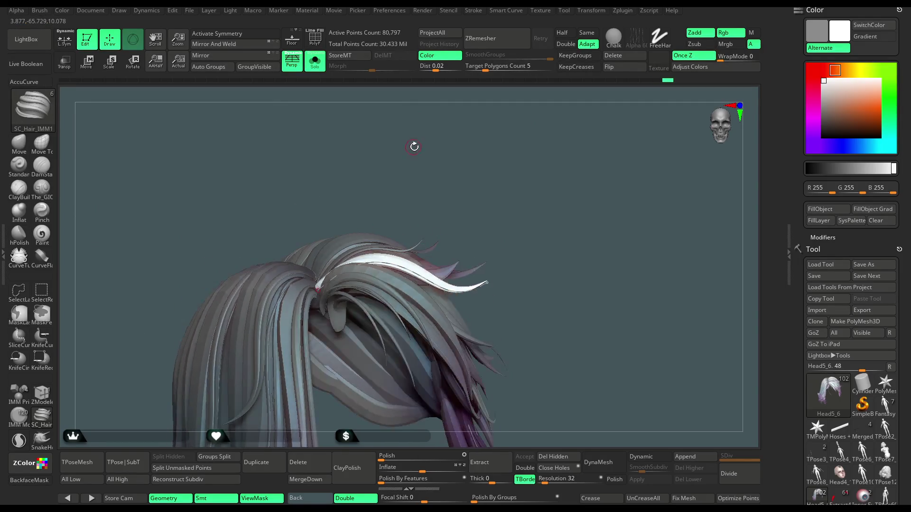
key("ctrl+shift+z")
key("ctrl+shift+z")
key("ctrl+shift+z")
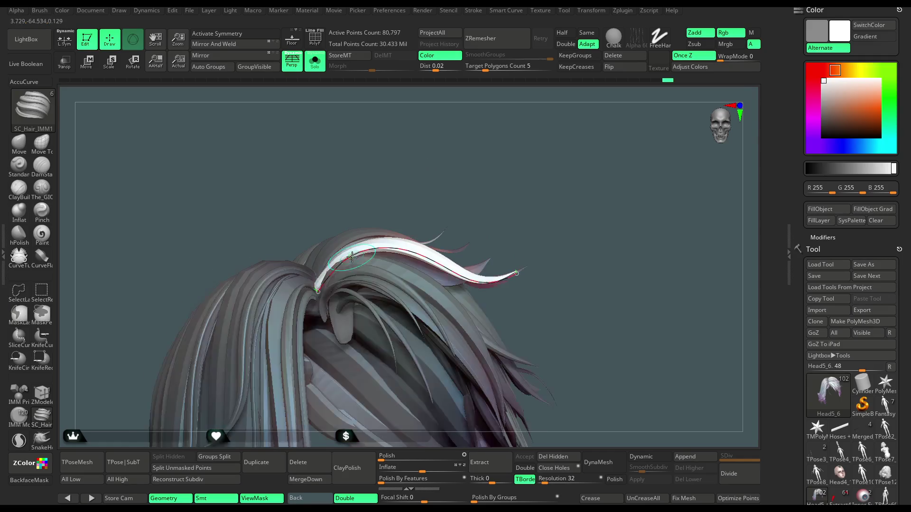
key("ctrl+shift+z")
key("ctrl+shift+z")
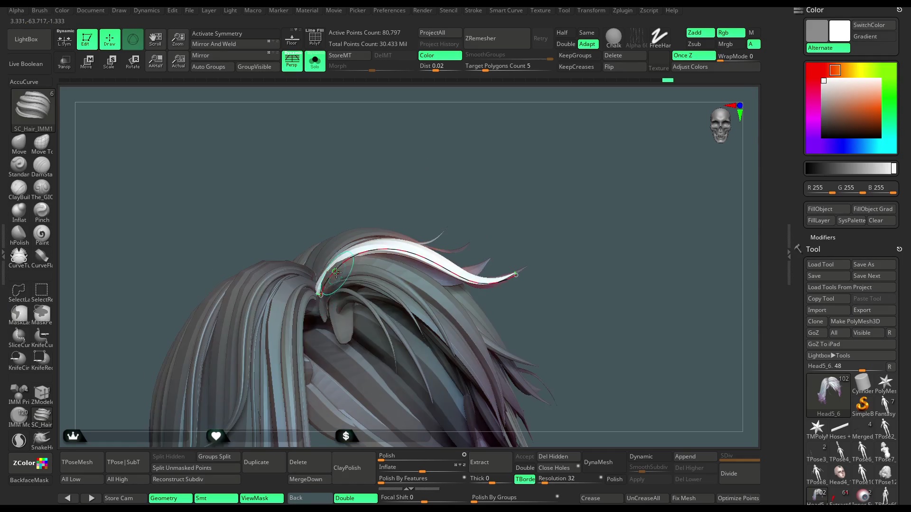
key("ctrl+shift+z")
key("ctrl+shift+z")
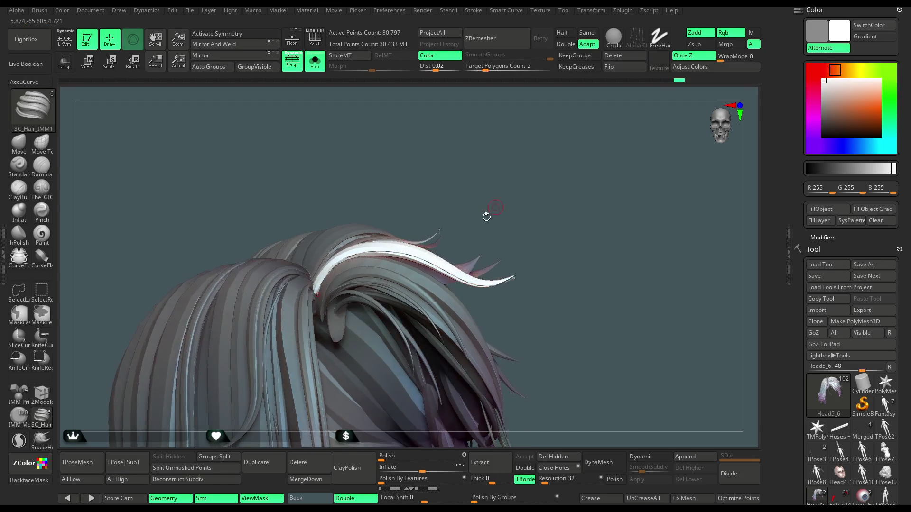
key("ctrl+shift+z")
key("ctrl+shift+z")
key("space")
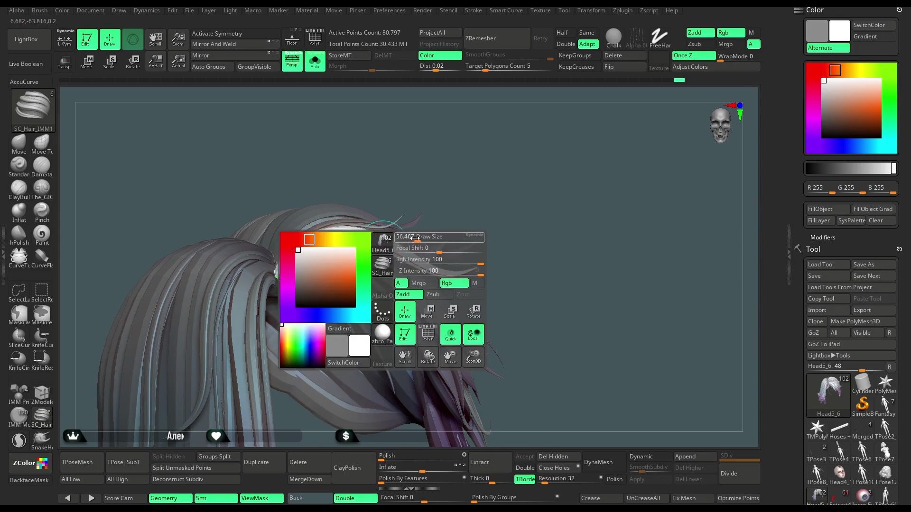
Enlarge the draw size and draw a new curved SC_Hair strand over the isolated hair.
mouse_move(419, 236)
left_mouse_down()
mouse_move(432, 237)
mouse_move(392, 256)
mouse_move(421, 270)
mouse_move(418, 209)
mouse_move(306, 264)
mouse_move(465, 189)
mouse_move(413, 166)
left_mouse_up()
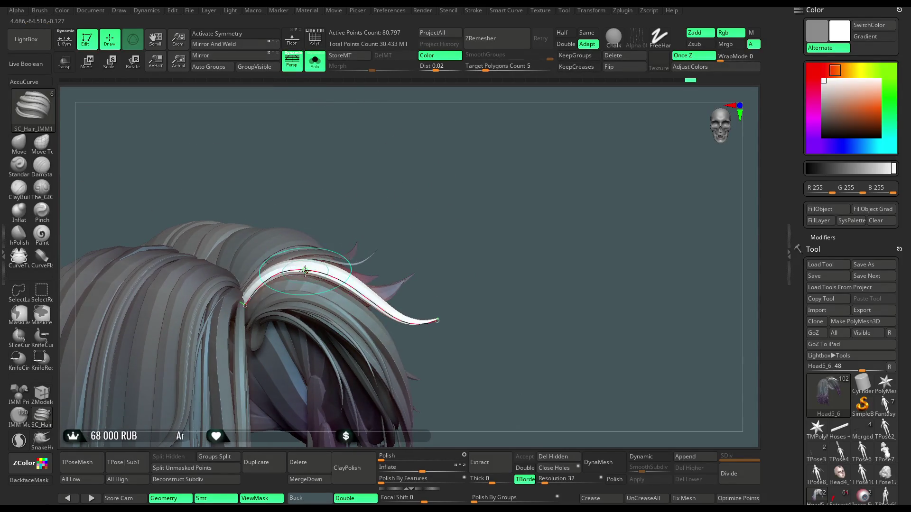
mouse_move(386, 214)
left_mouse_down()
mouse_move(387, 229)
mouse_move(437, 183)
left_mouse_up()
left_click(354, 285)
mouse_move(355, 284)
left_mouse_down()
mouse_move(456, 187)
mouse_move(413, 198)
mouse_move(499, 122)
mouse_move(506, 146)
mouse_move(494, 146)
mouse_move(512, 132)
left_mouse_up()
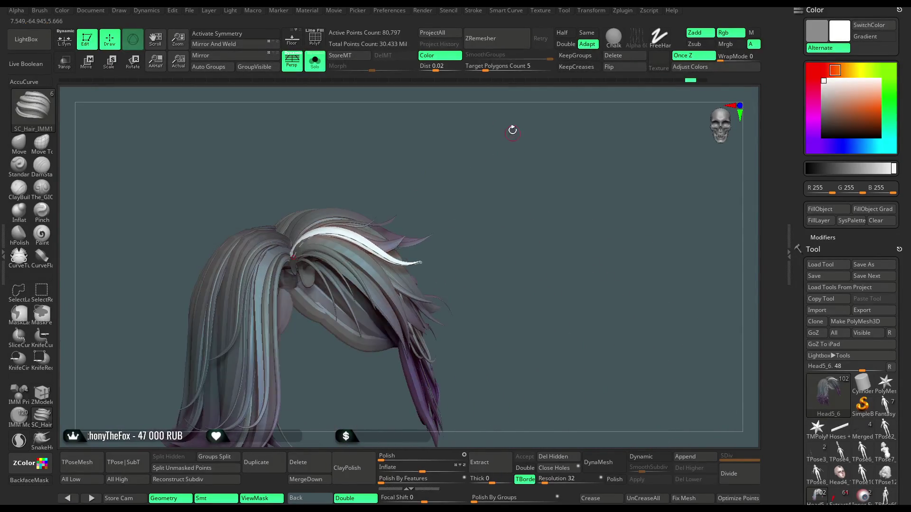
mouse_move(469, 203)
left_mouse_down()
mouse_move(472, 193)
mouse_move(469, 216)
mouse_move(468, 193)
mouse_move(479, 188)
mouse_move(462, 190)
mouse_move(389, 241)
left_mouse_up()
Adjust Draw Size and Z Intensity in the spacebar palette while orbiting onto the next strand.
key("space")
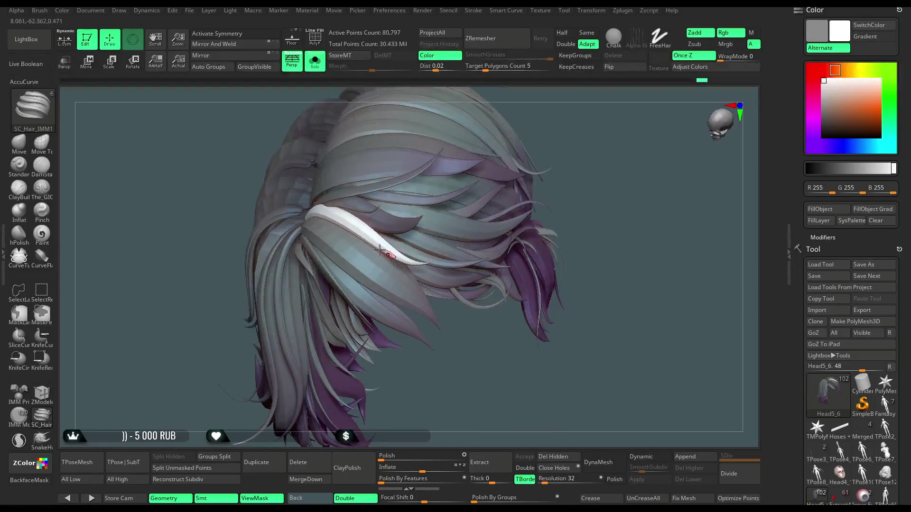
left_click_drag(439, 359, 478, 191)
key("space")
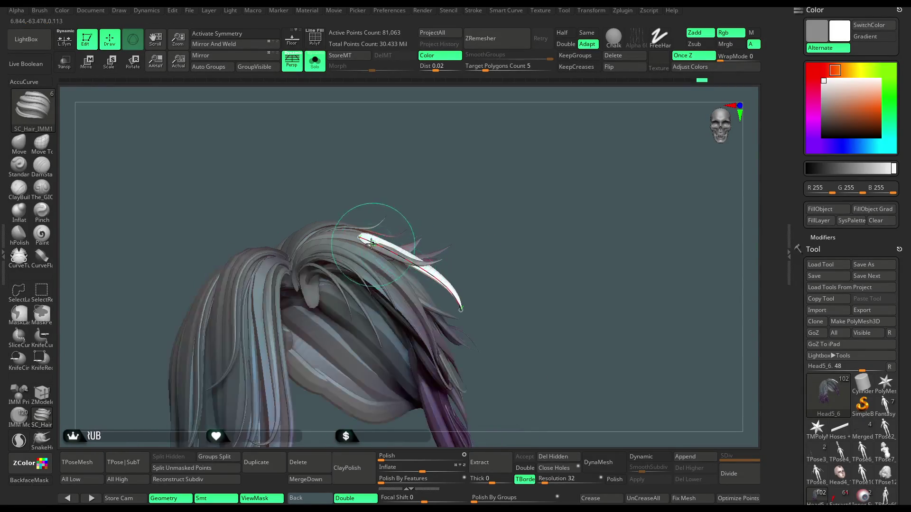
mouse_move(470, 157)
left_mouse_down()
mouse_move(477, 302)
mouse_move(506, 320)
mouse_move(407, 331)
left_mouse_up()
mouse_move(332, 291)
left_mouse_down()
mouse_move(408, 322)
mouse_move(488, 335)
mouse_move(498, 212)
mouse_move(512, 158)
mouse_move(489, 257)
left_mouse_up()
mouse_move(333, 264)
left_mouse_down()
mouse_move(517, 180)
mouse_move(518, 146)
mouse_move(523, 165)
mouse_move(500, 182)
left_mouse_up()
key("space")
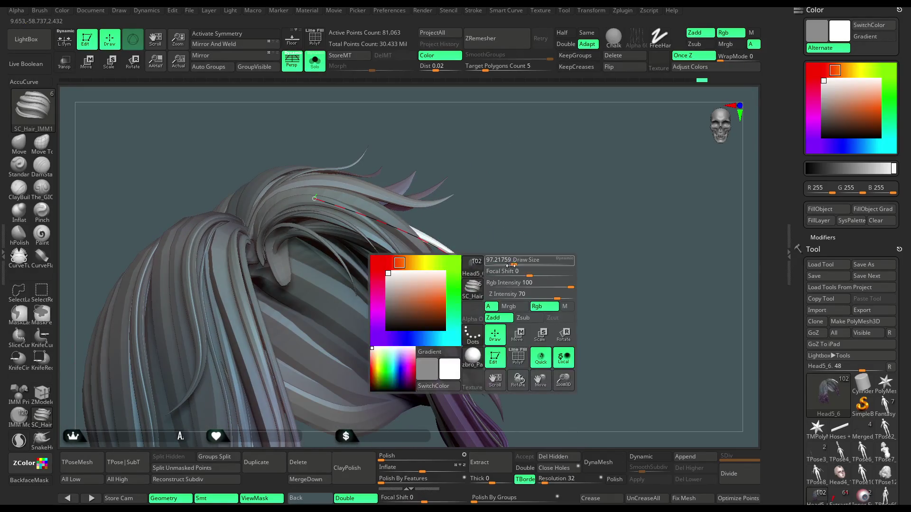
mouse_move(512, 245)
left_mouse_down()
mouse_move(494, 244)
mouse_move(476, 283)
mouse_move(539, 221)
mouse_move(526, 246)
mouse_move(532, 226)
mouse_move(529, 232)
left_mouse_up()
Drag the strand's end into a sweeping curve, then show the full character again.
scroll(509, 195, "up", 5)
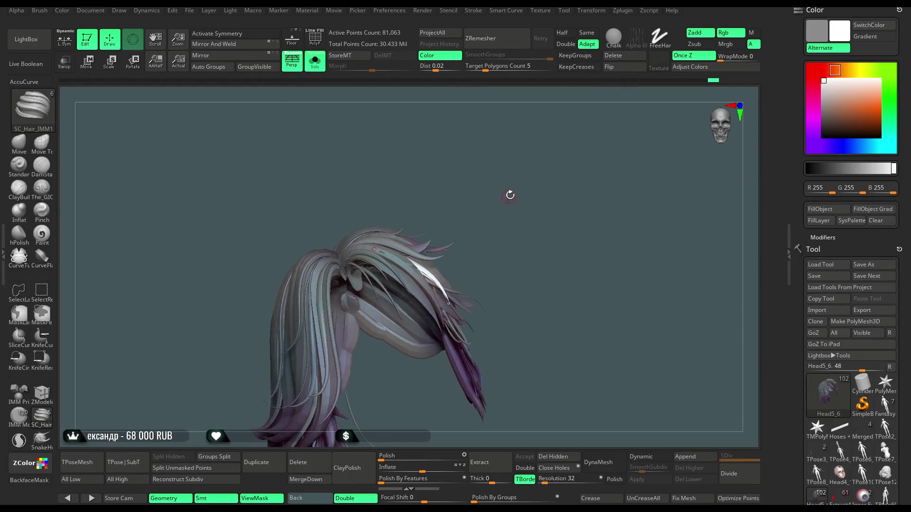
mouse_move(449, 322)
left_mouse_down()
mouse_move(435, 291)
mouse_move(453, 313)
left_mouse_up()
scroll(453, 313, "up", 3)
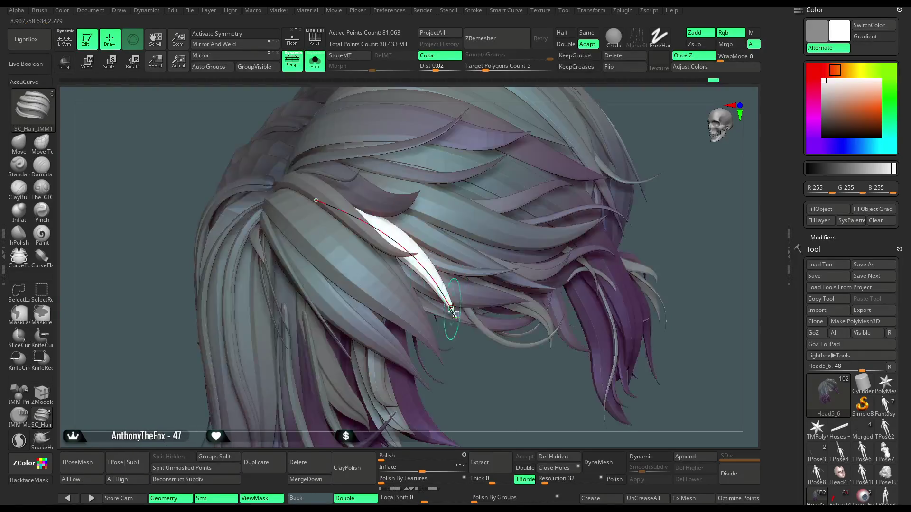
scroll(452, 308, "down", 5)
mouse_move(510, 207)
left_mouse_down()
mouse_move(561, 136)
mouse_move(487, 151)
left_mouse_up()
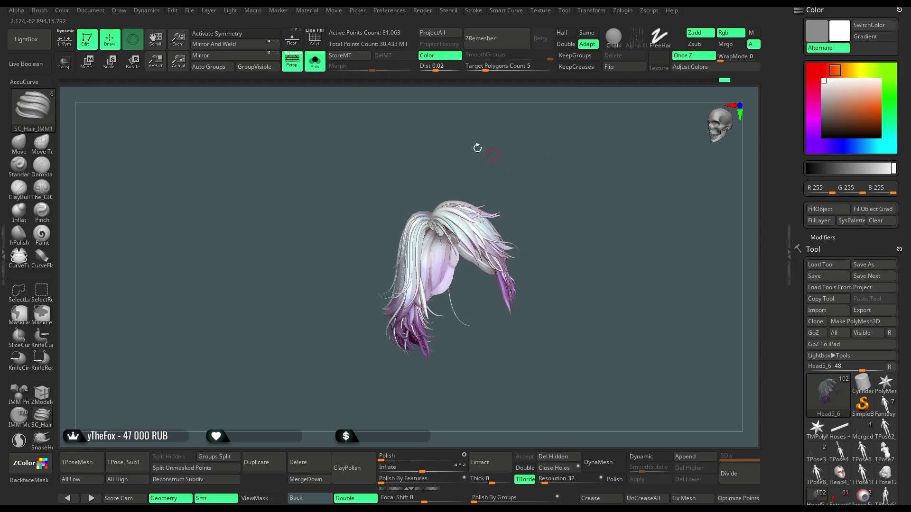
left_click(315, 62)
Fill the hair with cyan, then try several paler blue tones.
mouse_move(547, 188)
left_mouse_down()
mouse_move(544, 199)
mouse_move(544, 176)
mouse_move(536, 210)
mouse_move(535, 196)
mouse_move(544, 198)
mouse_move(541, 210)
left_mouse_up()
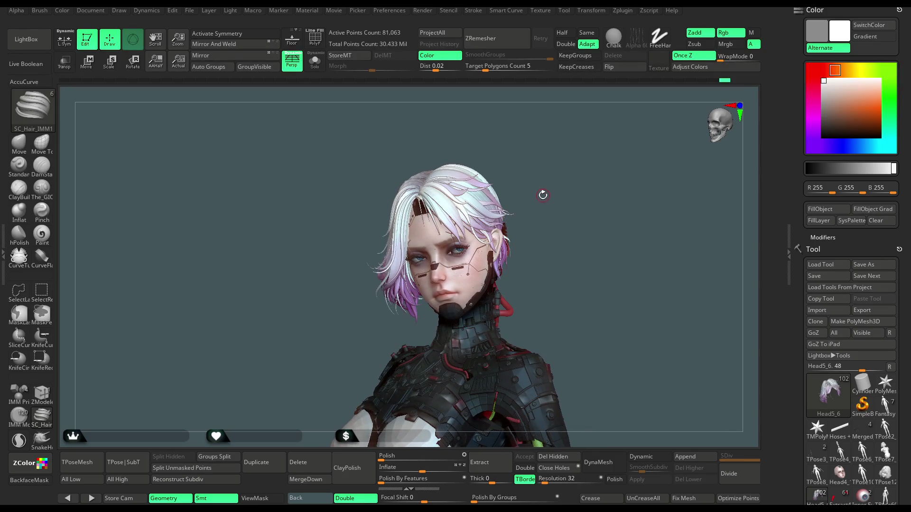
left_click(870, 146)
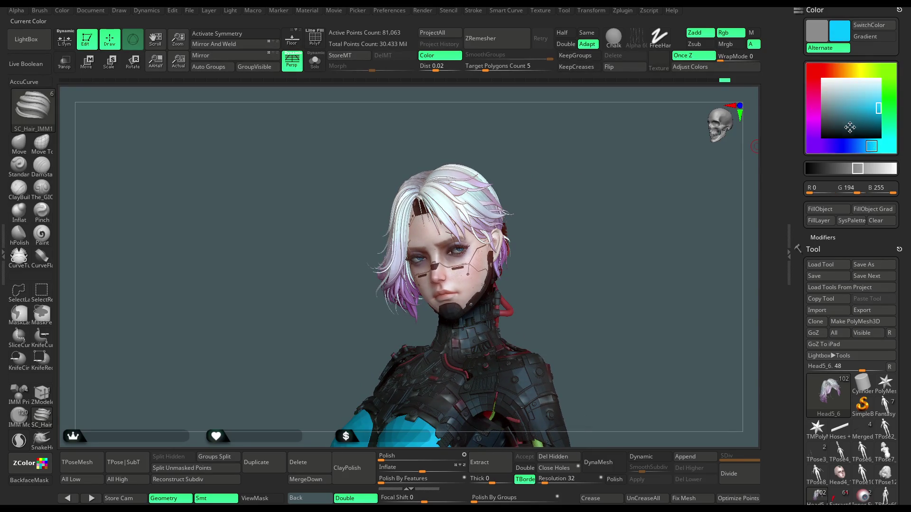
left_click(820, 209)
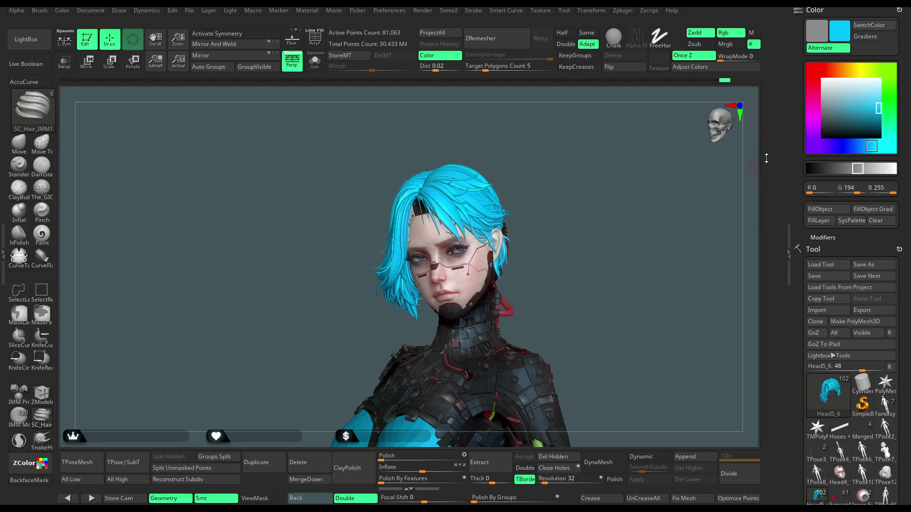
left_click(845, 97)
left_click(821, 210)
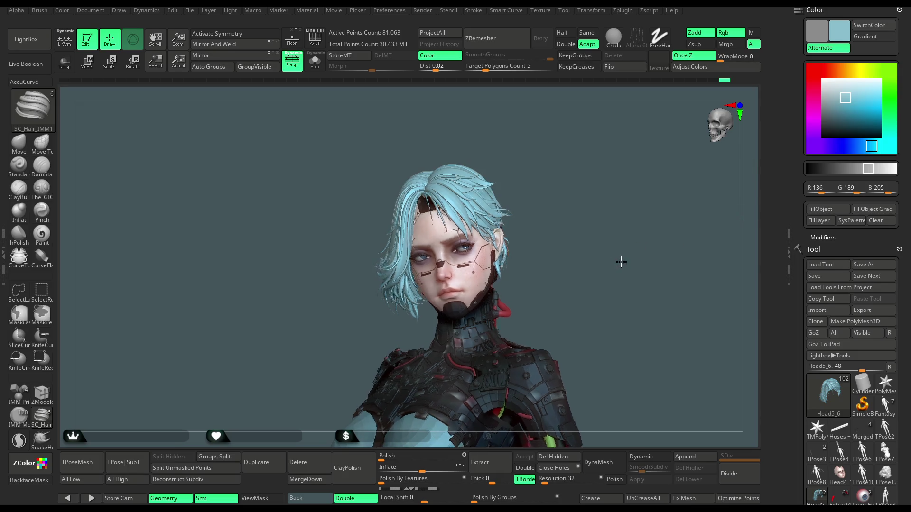
left_click(846, 97)
left_click(849, 99)
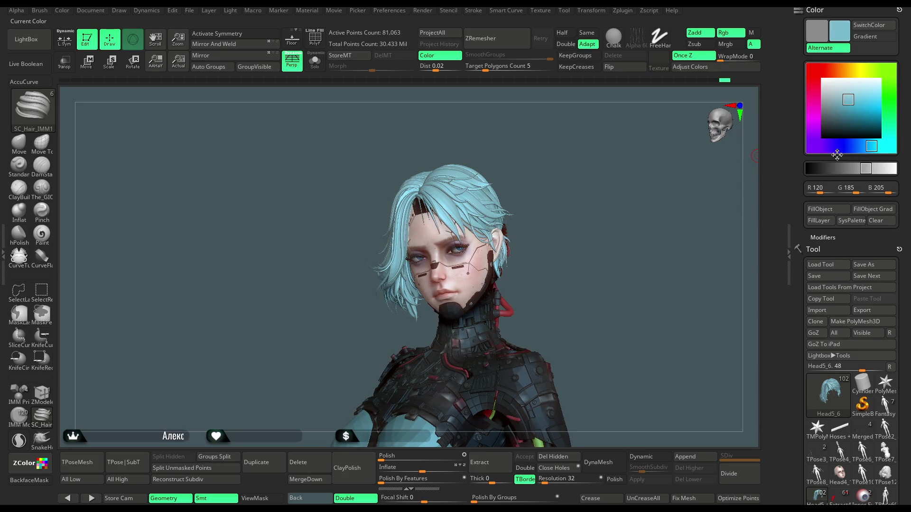
Refill the hair with a greyer, muted cyan of about RGB 132,175,189.
mouse_move(567, 294)
left_mouse_down()
mouse_move(593, 266)
mouse_move(605, 220)
mouse_move(617, 225)
mouse_move(610, 229)
mouse_move(667, 208)
left_mouse_up()
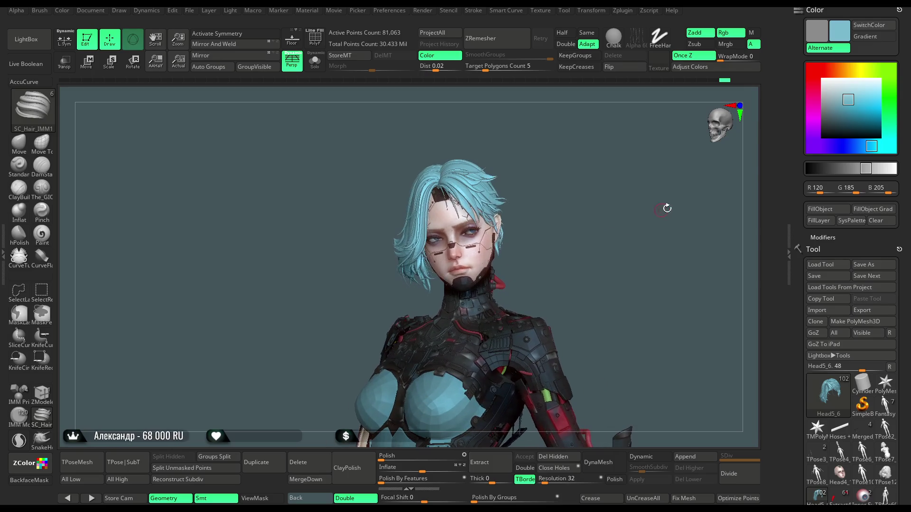
left_click(843, 101)
left_click(820, 205)
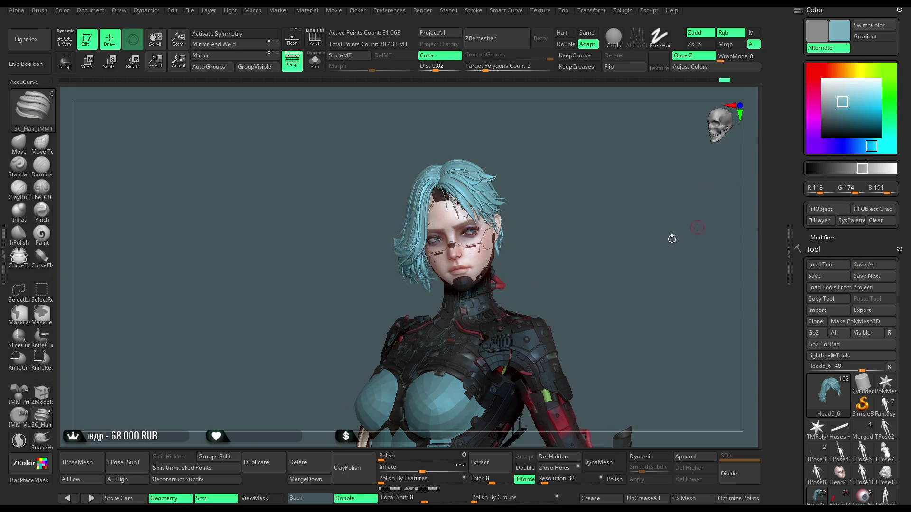
left_click(838, 101)
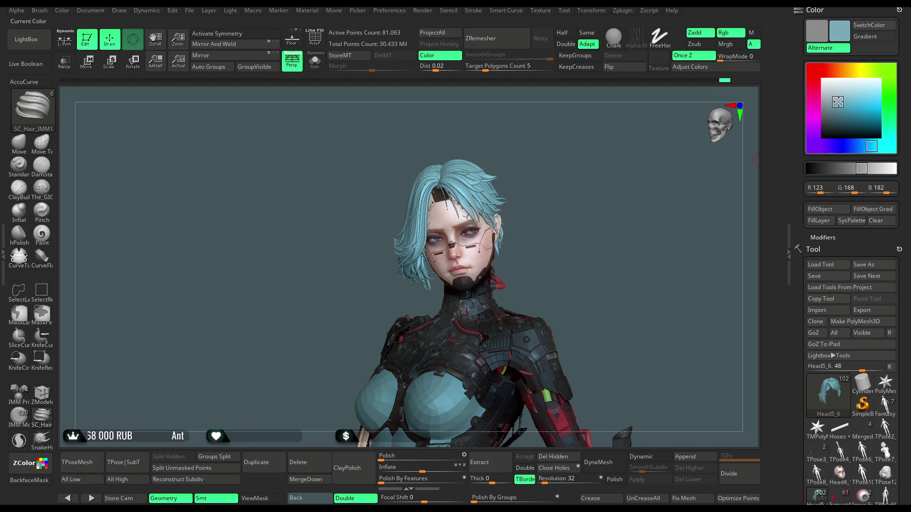
left_click(820, 209)
mouse_move(613, 275)
left_mouse_down()
mouse_move(616, 287)
mouse_move(598, 237)
mouse_move(601, 259)
left_mouse_up()
left_click_drag(841, 114, 847, 100)
left_click_drag(596, 285, 592, 263)
left_click_drag(847, 101, 839, 100)
left_click(820, 212)
left_click_drag(606, 280, 616, 305)
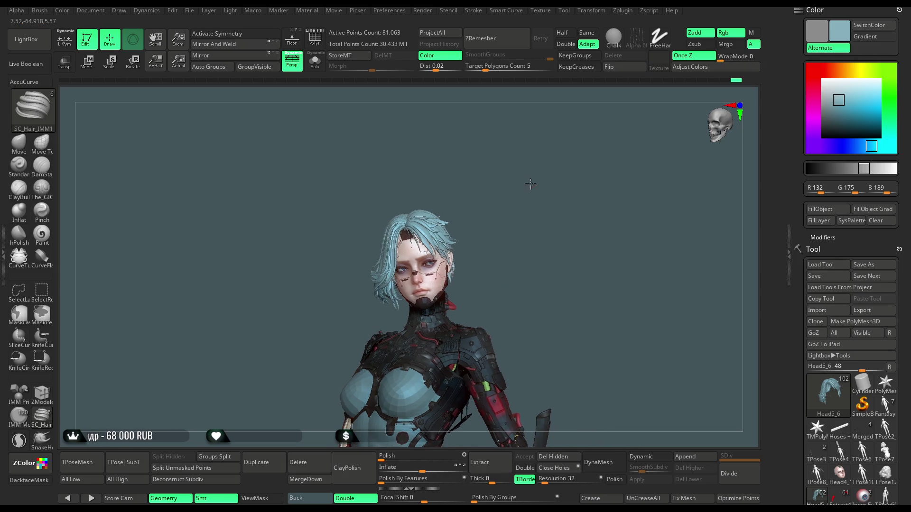
Set up the Paint brush with a larger draw size, focal shift 2 and the Dots stroke.
left_click(51, 237)
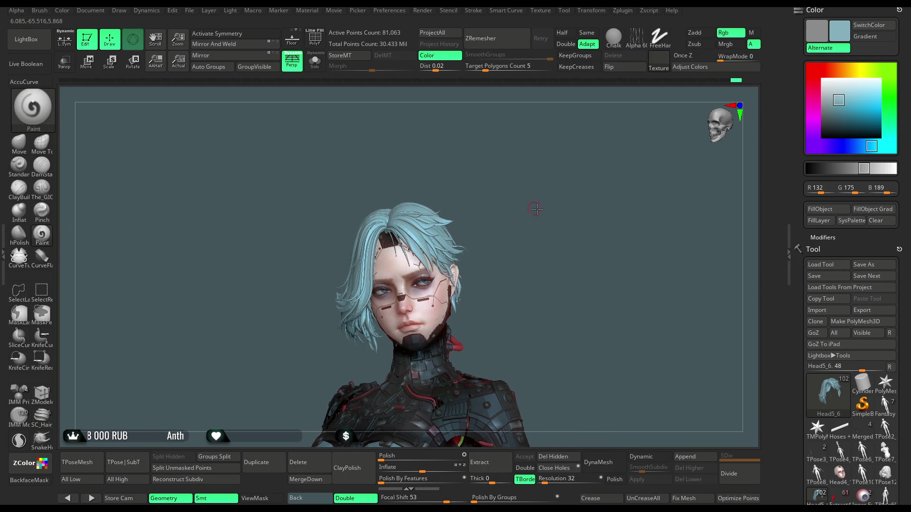
key("space")
left_click_drag(543, 217, 565, 218)
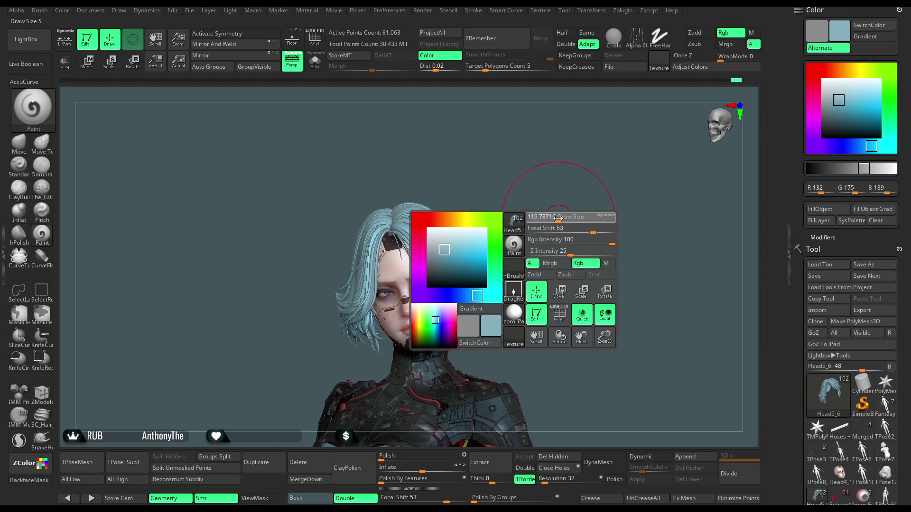
scroll(427, 285, "up", 3)
left_click_drag(621, 227, 601, 230)
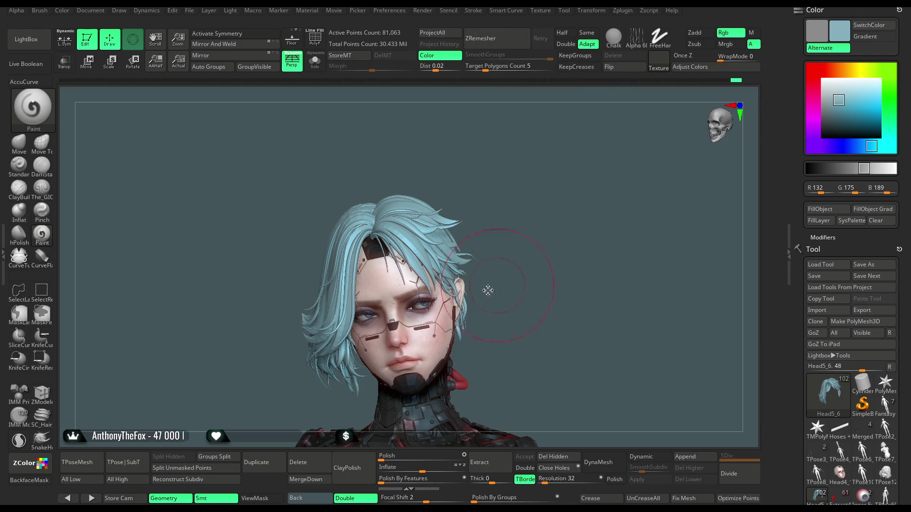
key("space")
left_click(480, 324)
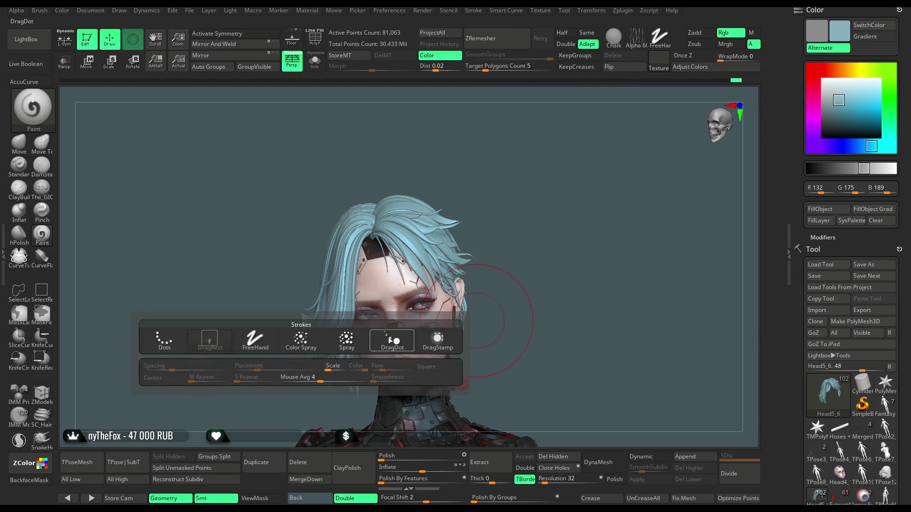
left_click(175, 343)
key("space")
left_click(374, 396)
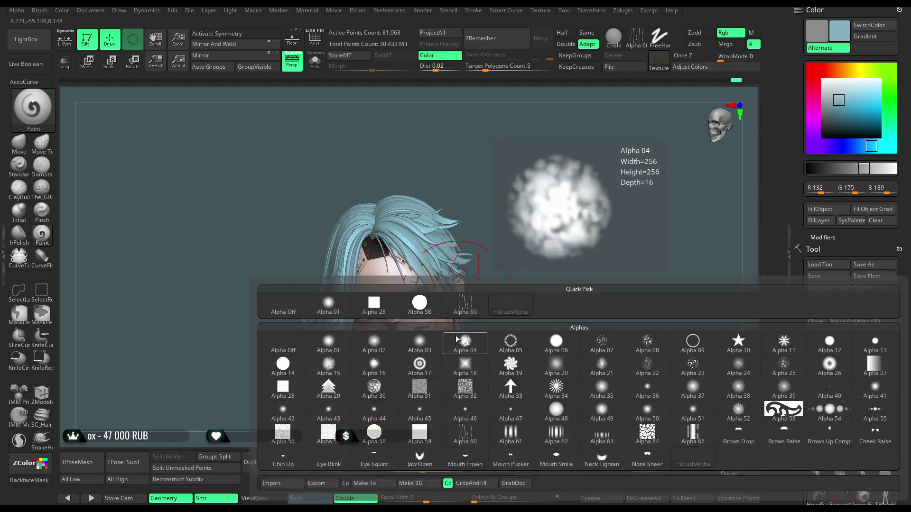
Paint near-white blue highlights along the hair strands.
left_click_drag(839, 101, 838, 88)
left_click_drag(622, 193, 304, 209)
mouse_move(408, 213)
left_mouse_down()
mouse_move(383, 244)
mouse_move(445, 235)
left_mouse_up()
key("space")
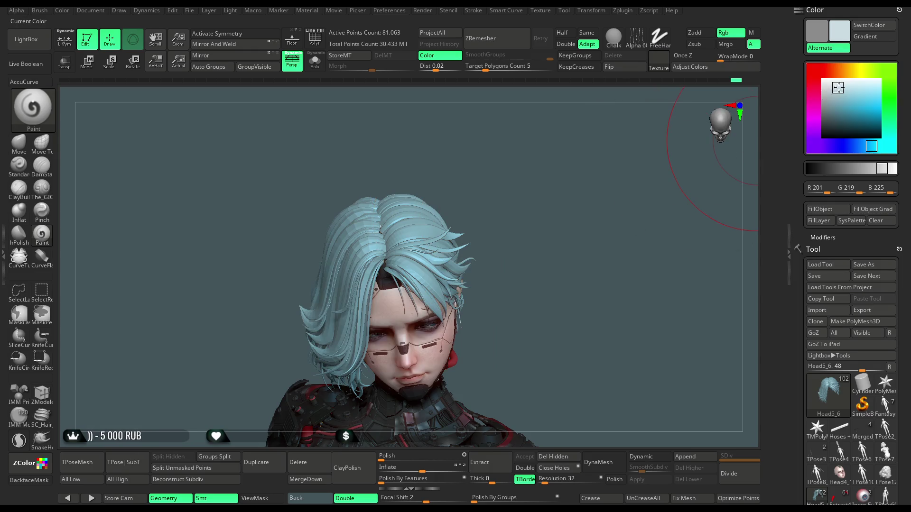
left_click_drag(833, 90, 831, 93)
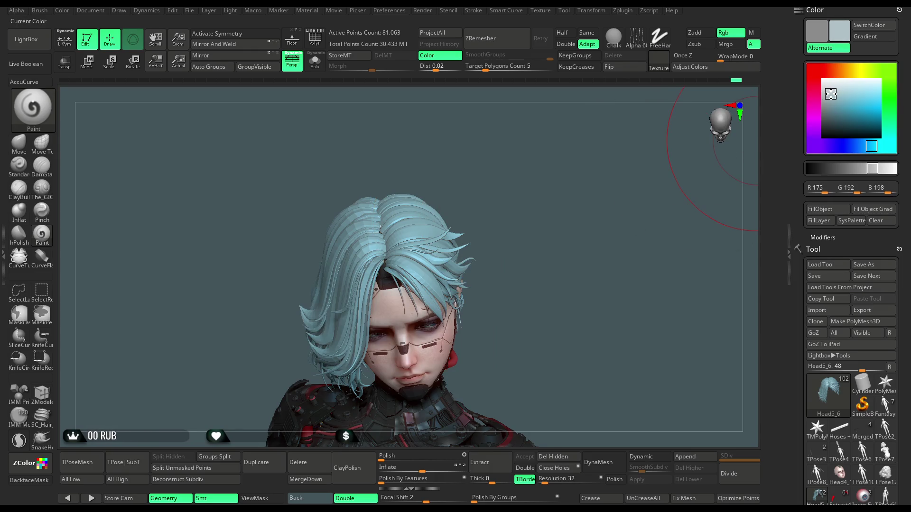
mouse_move(389, 214)
left_mouse_down()
mouse_move(411, 256)
mouse_move(442, 126)
mouse_move(488, 100)
mouse_move(419, 205)
mouse_move(353, 184)
left_mouse_up()
left_click_drag(494, 206, 482, 156)
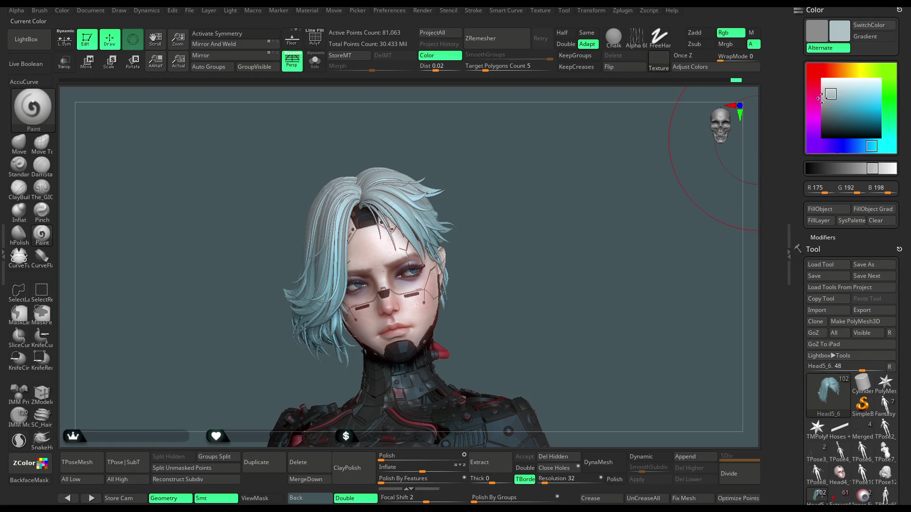
mouse_move(831, 94)
left_click_drag(831, 94, 828, 85)
scroll(549, 224, "up", 3)
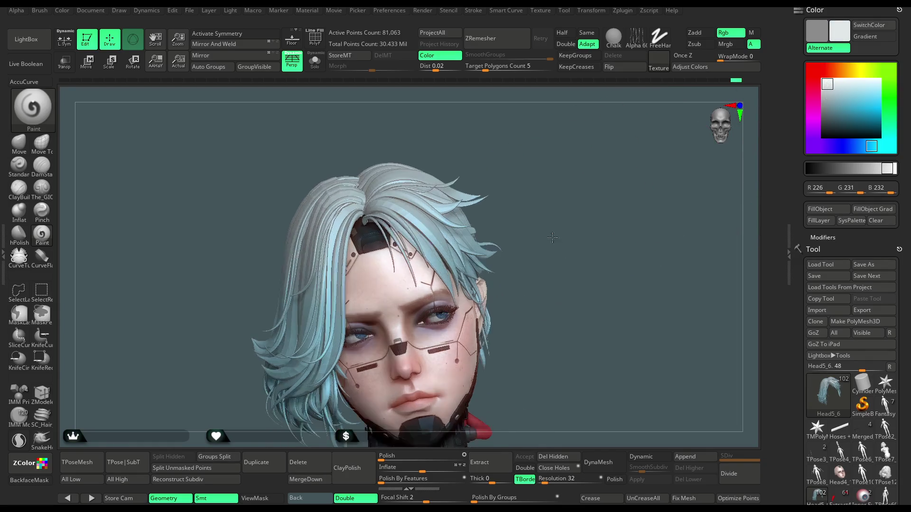
key("space")
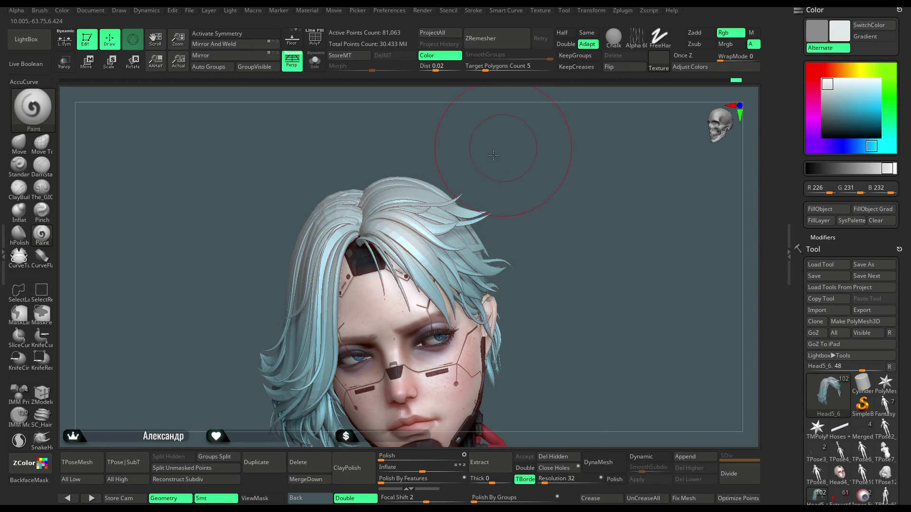
Inspect the top and back of the hair and pick a neutral mid grey (RGB 137).
left_click_drag(495, 152, 417, 220)
left_click_drag(552, 109, 406, 223)
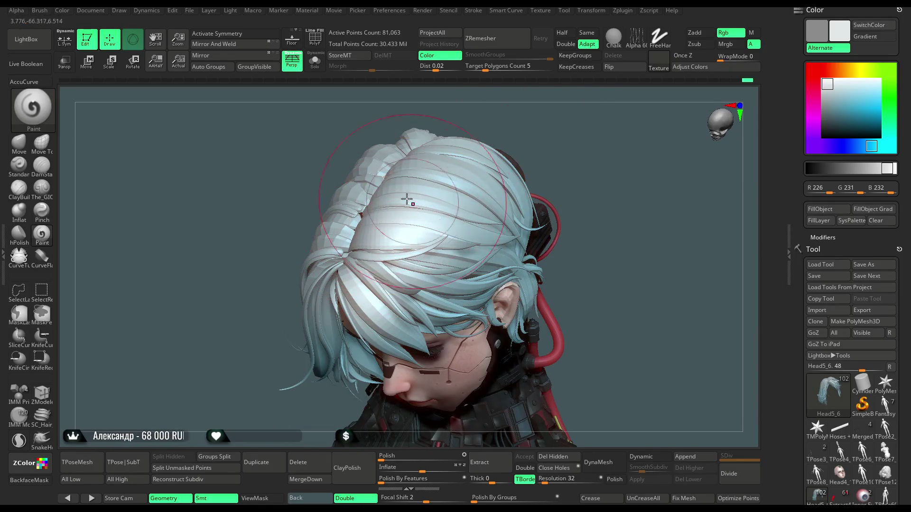
mouse_move(578, 227)
left_mouse_down()
mouse_move(565, 138)
mouse_move(441, 236)
left_mouse_up()
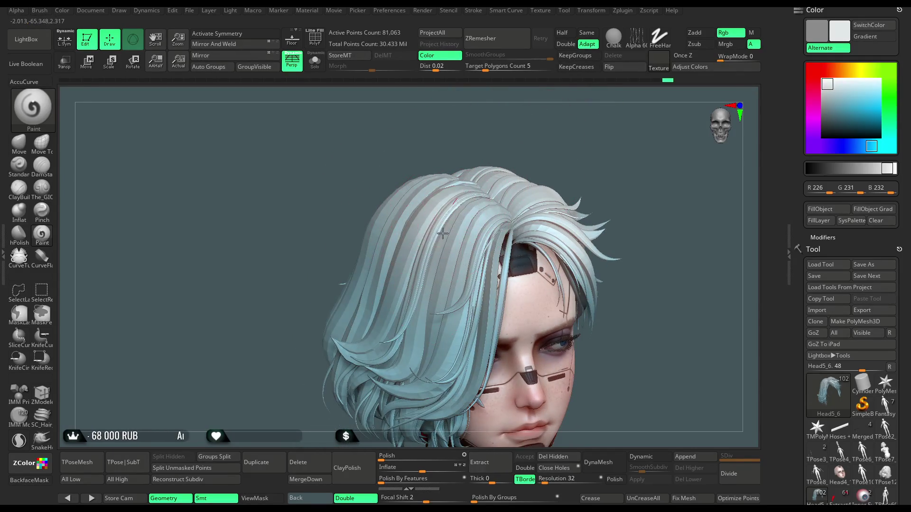
left_click_drag(572, 158, 405, 215)
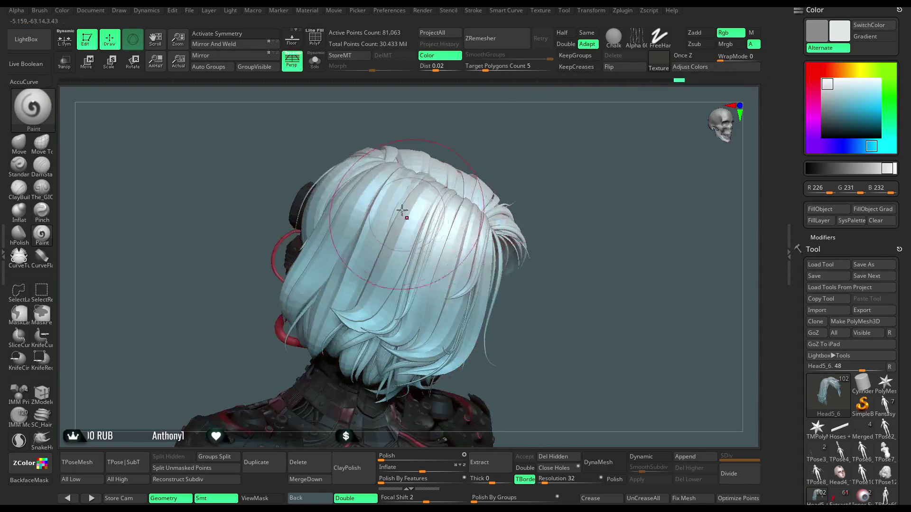
mouse_move(545, 190)
left_mouse_down()
mouse_move(518, 161)
mouse_move(367, 233)
left_mouse_up()
left_click_drag(456, 156, 370, 201)
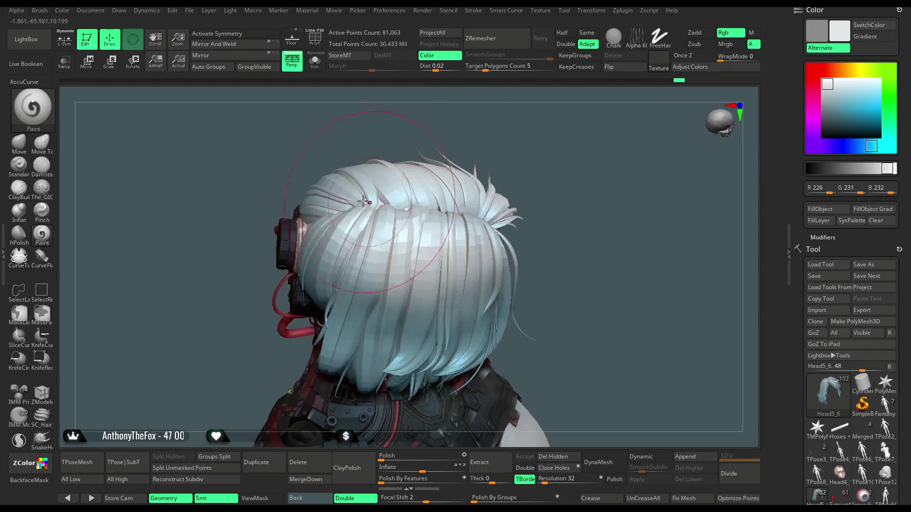
left_click_drag(520, 126, 617, 162)
left_click_drag(816, 85, 823, 106)
left_click_drag(671, 193, 524, 234)
key("space")
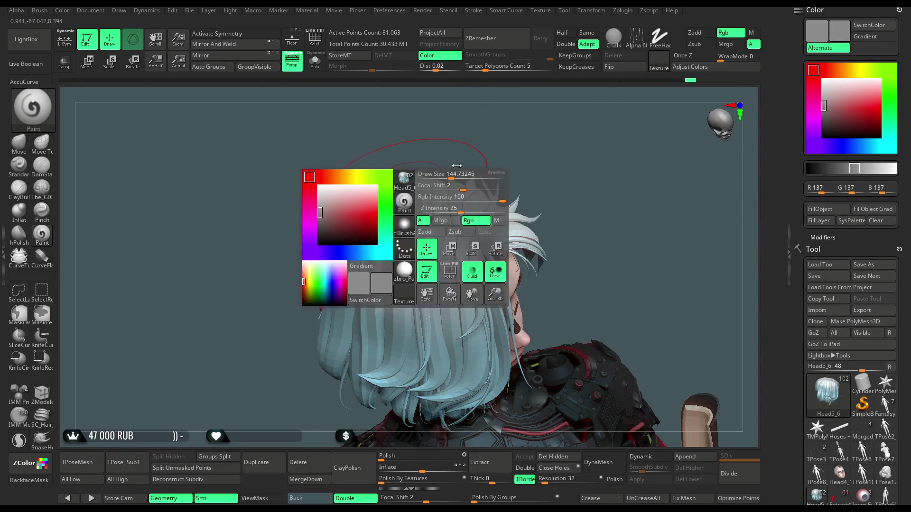
Lower Rgb Intensity to 51 and Draw Size to about 90 for soft grey shading on the hair.
left_click_drag(447, 177, 366, 199)
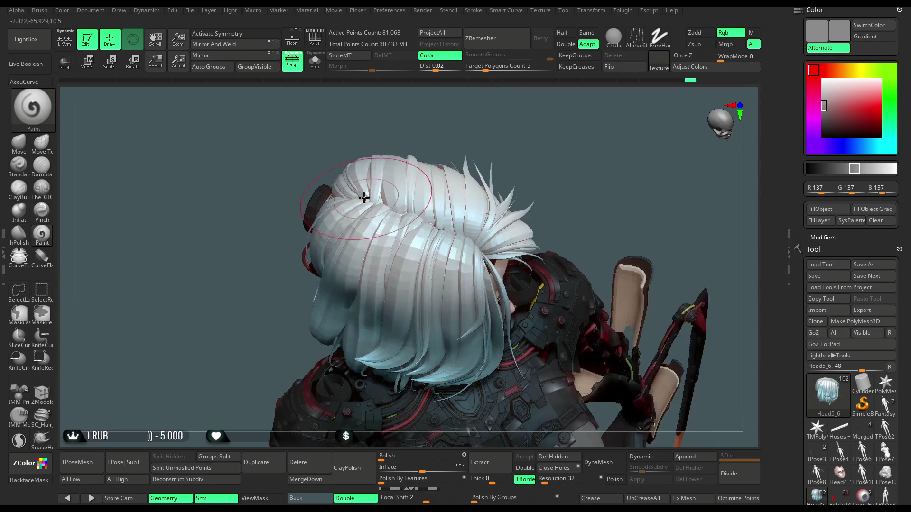
key("space")
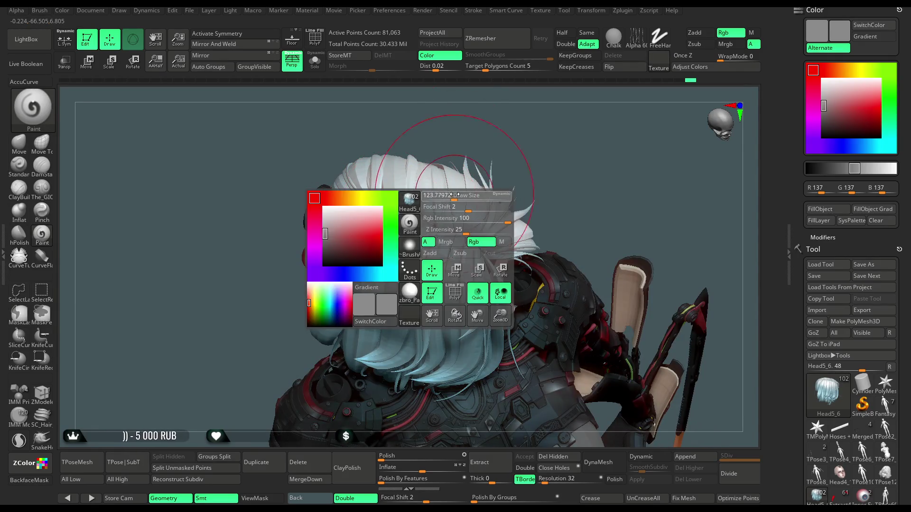
mouse_move(508, 216)
left_mouse_down()
mouse_move(484, 218)
mouse_move(450, 198)
left_mouse_up()
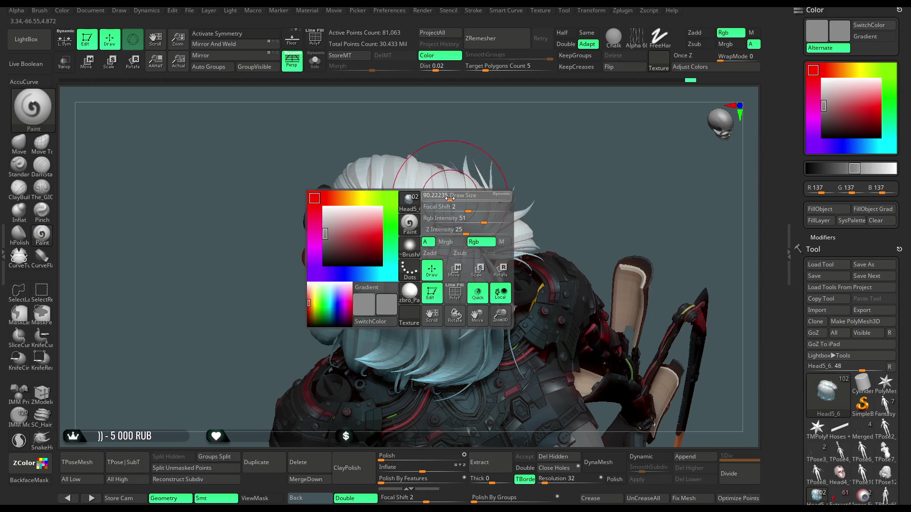
key("space")
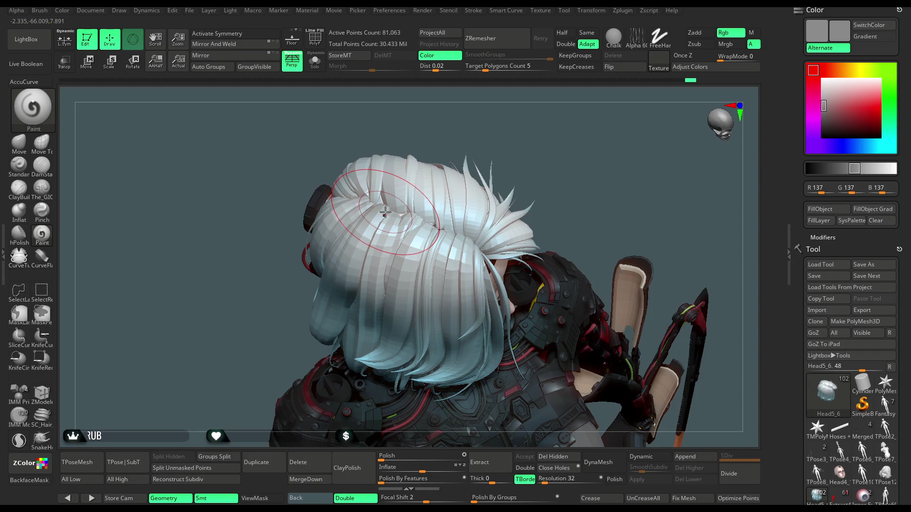
key("space")
key("space")
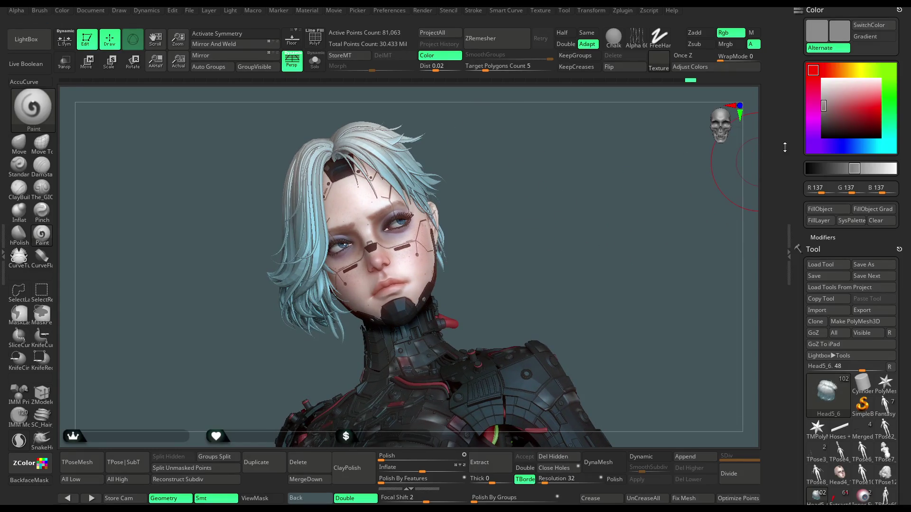
Tint the hair's lower ends with pale pink (R 218, G 155, B 216).
left_click(815, 118)
left_click_drag(843, 109, 842, 99)
left_click_drag(632, 232, 346, 277)
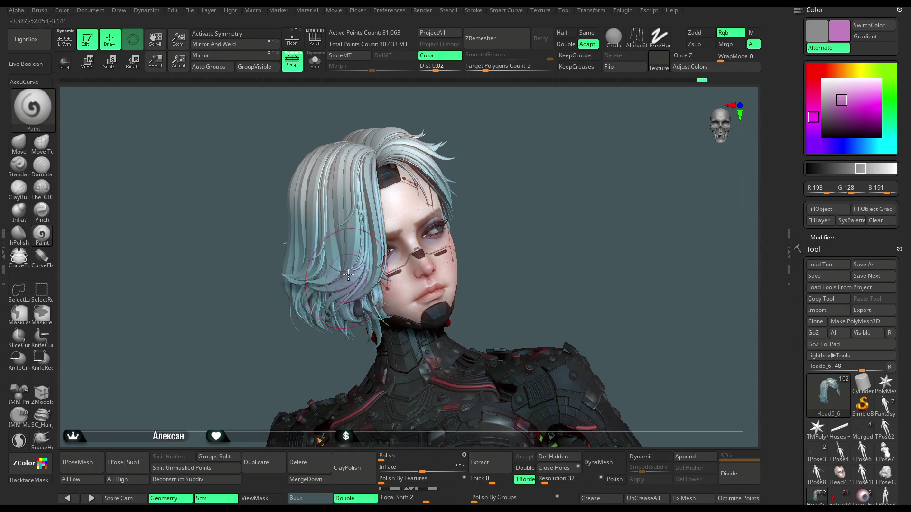
key("space")
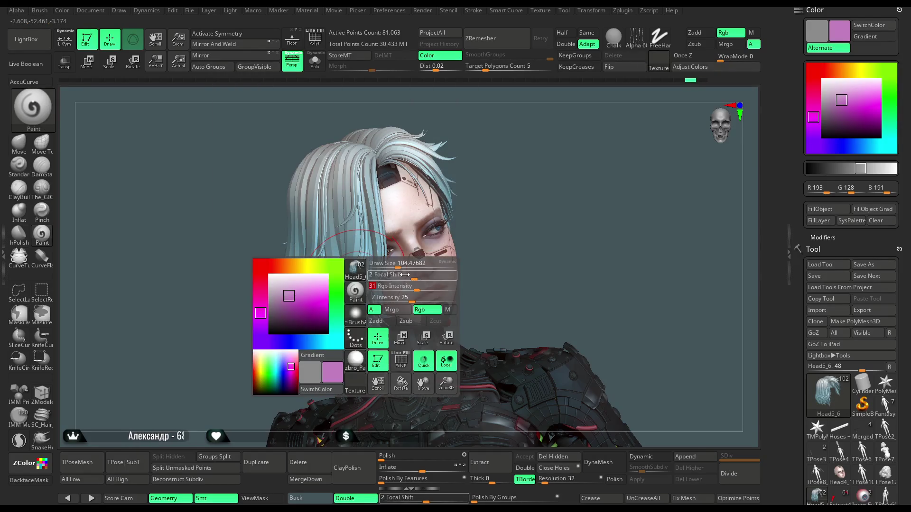
left_click_drag(843, 99, 849, 94)
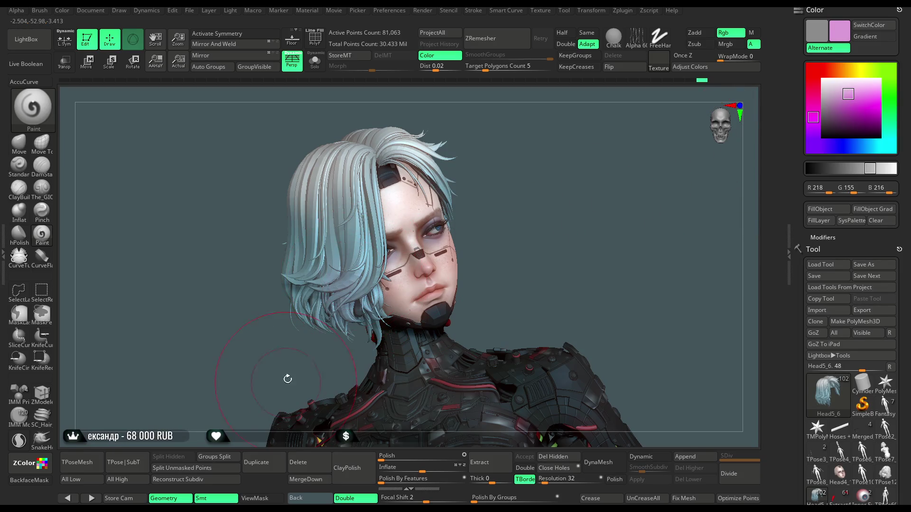
Turn the face toward the viewer and solo the hair subtool.
right_click_drag(365, 250, 309, 274)
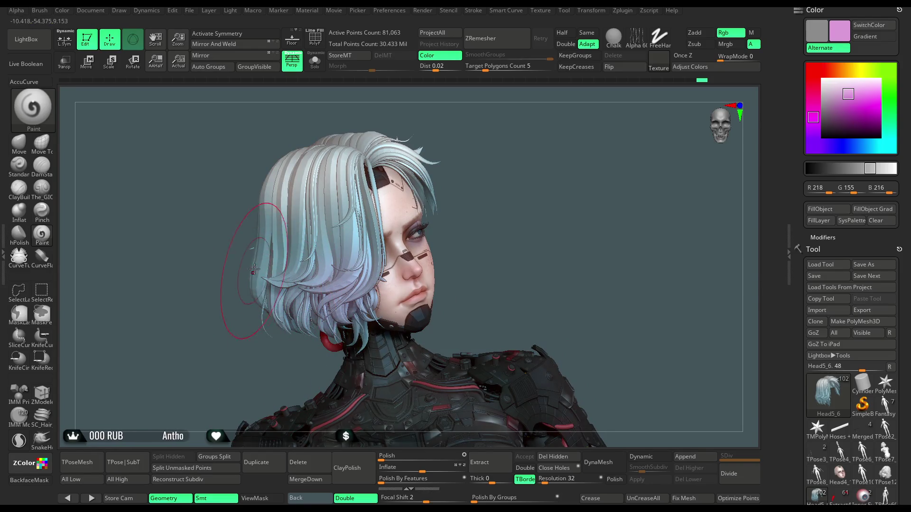
left_click_drag(488, 223, 343, 316)
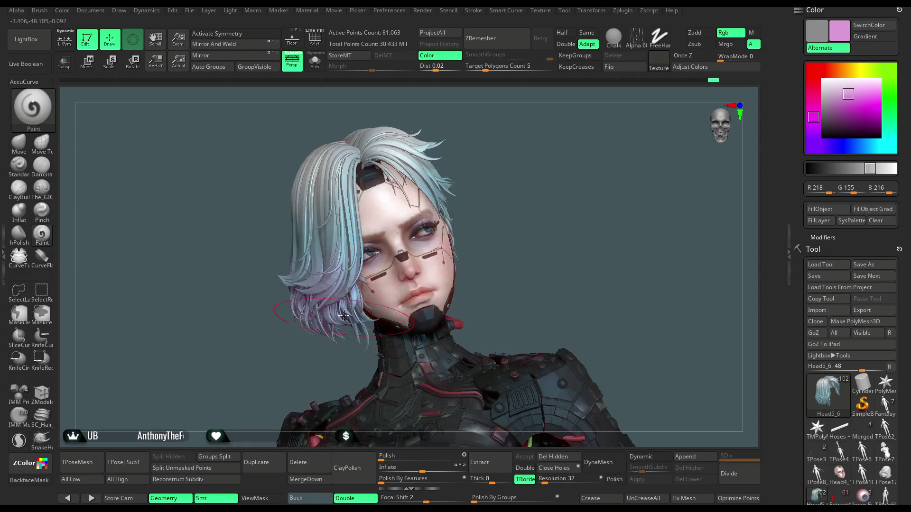
left_click_drag(497, 205, 351, 272)
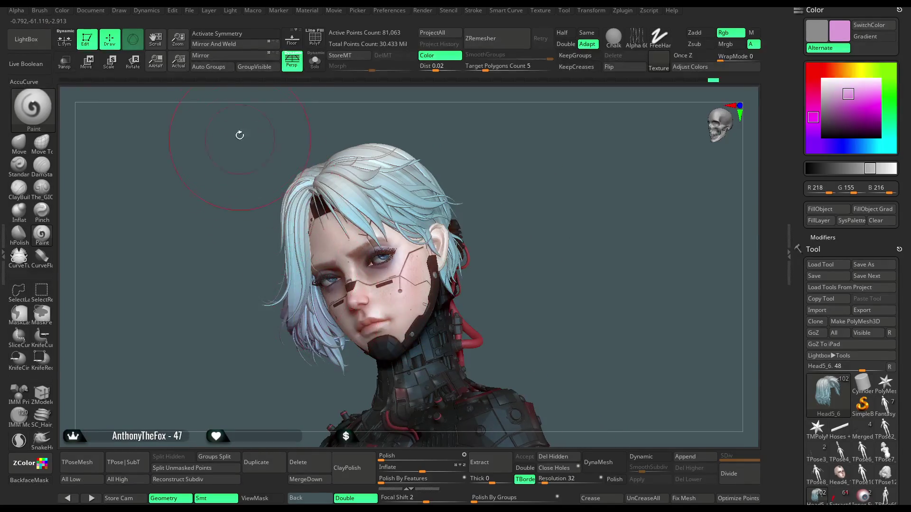
left_click(321, 66)
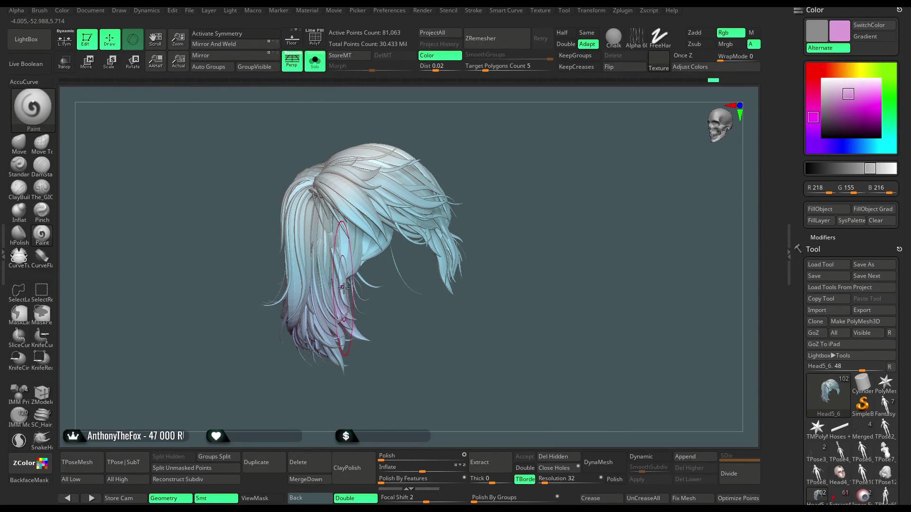
Orbit the isolated hair to bring the front bangs into view.
left_click_drag(402, 316, 332, 256)
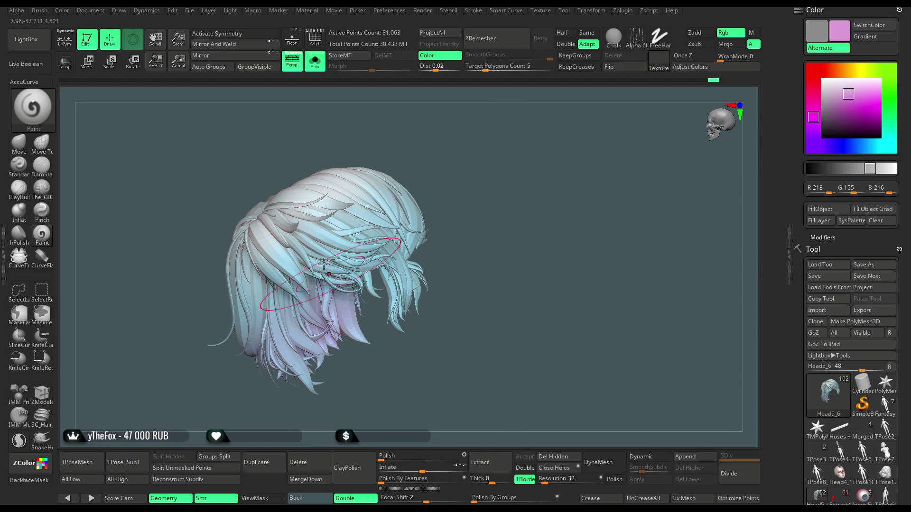
left_click_drag(441, 194, 467, 188)
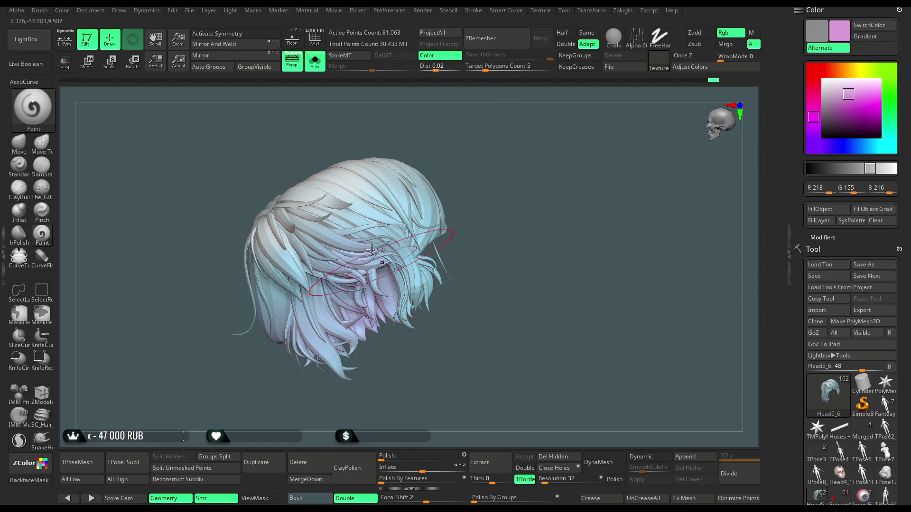
left_click_drag(442, 302, 441, 250)
mouse_move(499, 163)
left_mouse_down()
mouse_move(450, 247)
mouse_move(430, 308)
left_mouse_up()
mouse_move(512, 171)
left_mouse_down()
mouse_move(460, 220)
mouse_move(503, 191)
left_mouse_up()
mouse_move(458, 276)
left_mouse_down()
mouse_move(464, 208)
mouse_move(528, 249)
left_mouse_up()
mouse_move(506, 335)
left_mouse_down()
mouse_move(512, 275)
mouse_move(590, 166)
mouse_move(455, 304)
mouse_move(442, 280)
mouse_move(441, 238)
left_mouse_up()
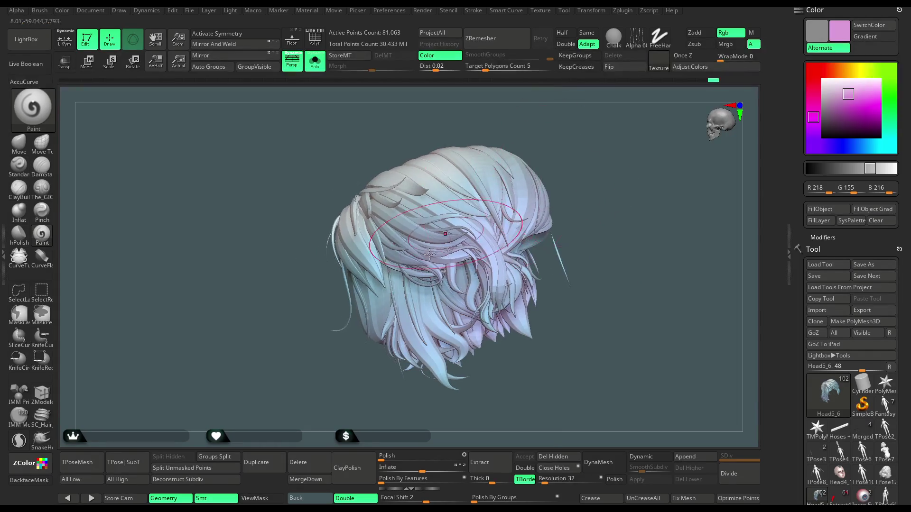
left_click_drag(386, 341, 373, 313)
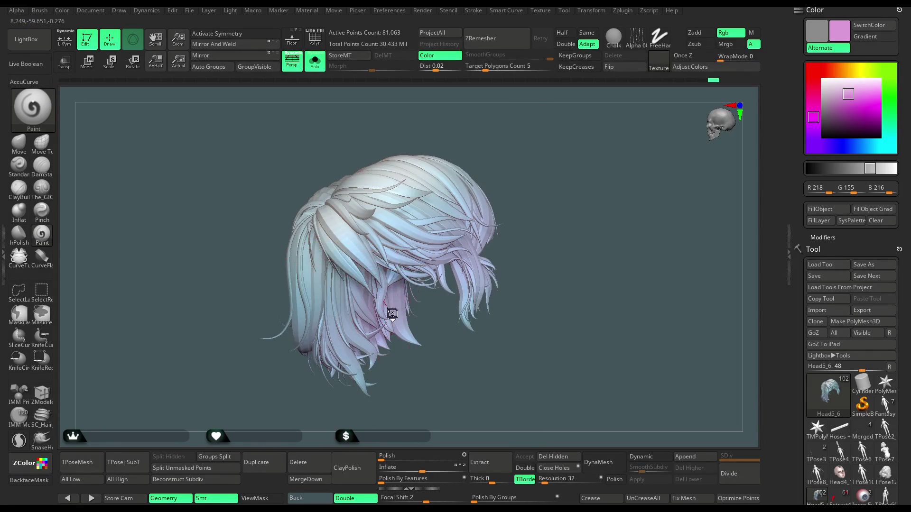
mouse_move(516, 149)
left_mouse_down()
mouse_move(560, 118)
mouse_move(509, 172)
mouse_move(408, 363)
left_mouse_up()
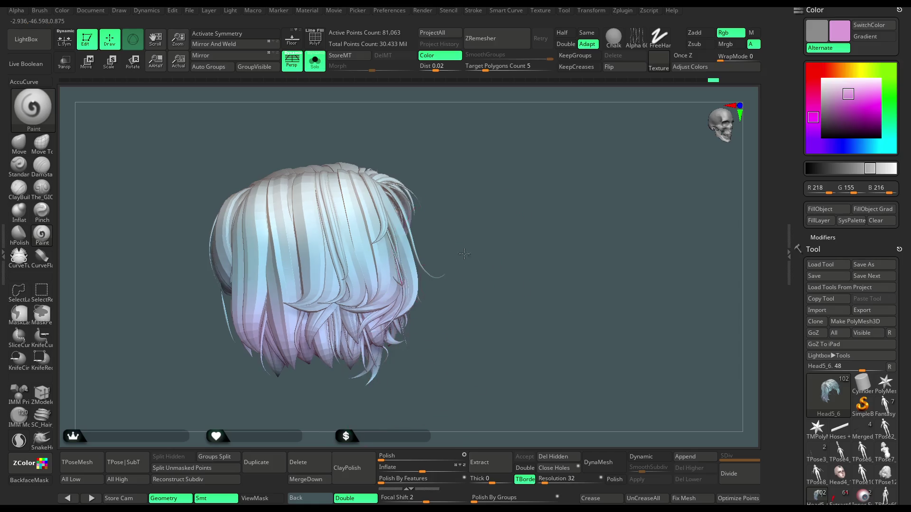
left_click_drag(465, 253, 651, 192)
Paint light cyan (R 123, G 188, B 210) over the front strands, then turn Solo off.
left_click(871, 146)
left_click(850, 99)
mouse_move(402, 313)
left_mouse_down()
mouse_move(265, 204)
mouse_move(285, 208)
mouse_move(321, 296)
mouse_move(324, 211)
mouse_move(367, 252)
left_mouse_up()
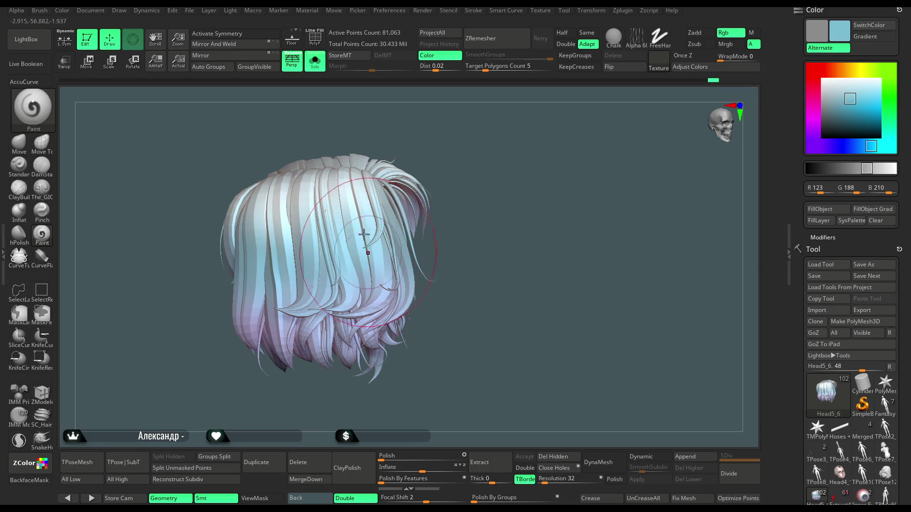
mouse_move(484, 230)
left_mouse_down()
mouse_move(517, 180)
mouse_move(535, 126)
mouse_move(464, 169)
left_mouse_up()
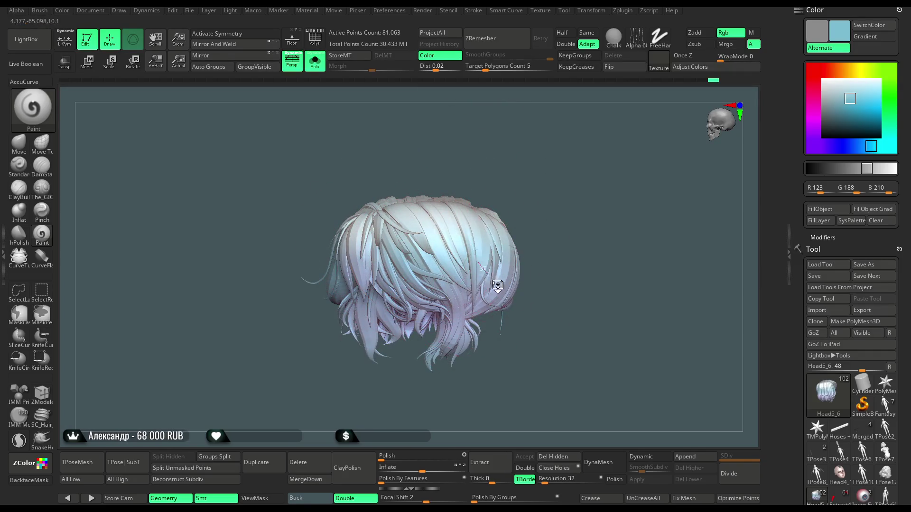
mouse_move(563, 266)
left_mouse_down()
mouse_move(556, 175)
mouse_move(380, 159)
left_mouse_up()
left_click(314, 61)
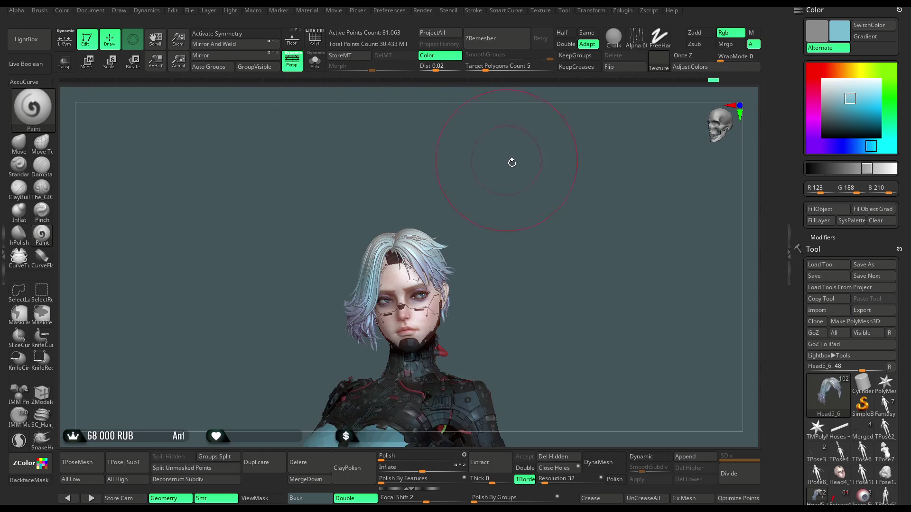
Zoom in on the head and set the paint colour to mid grey (RGB 157).
mouse_move(512, 177)
left_mouse_down("alt")
mouse_move(526, 193)
mouse_move(552, 190)
mouse_move(539, 212)
mouse_move(539, 196)
mouse_move(522, 197)
mouse_move(540, 192)
mouse_move(545, 202)
mouse_move(429, 280)
left_mouse_up("alt")
key("space")
key("c")
left_click_drag(508, 213, 559, 158, "alt")
mouse_move(540, 212)
left_mouse_down()
mouse_move(543, 184)
mouse_move(557, 174)
left_mouse_up()
left_click_drag(828, 90, 814, 100)
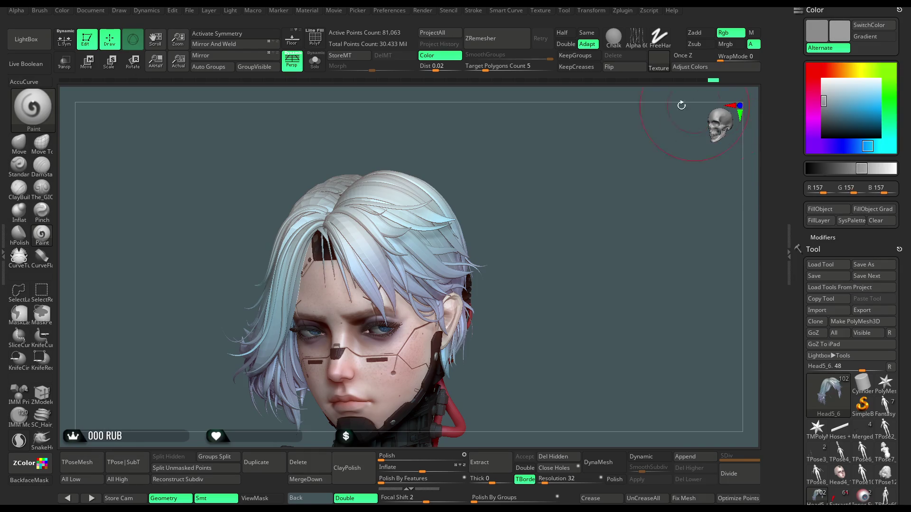
Compute an ambient occlusion mask on the hair, display it with Ctrl+H, and invert it.
left_click(621, 11)
left_click(620, 11)
left_click(650, 84)
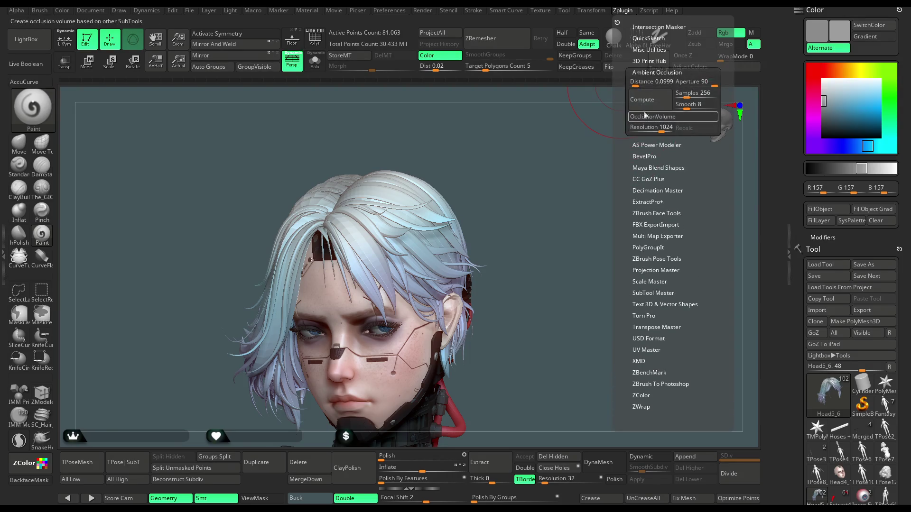
key("ctrl+h")
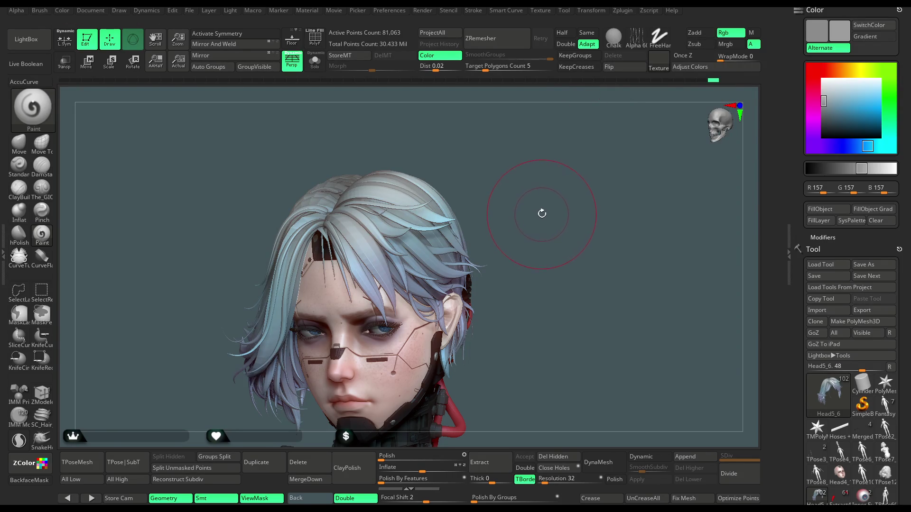
left_click(548, 202, "ctrl")
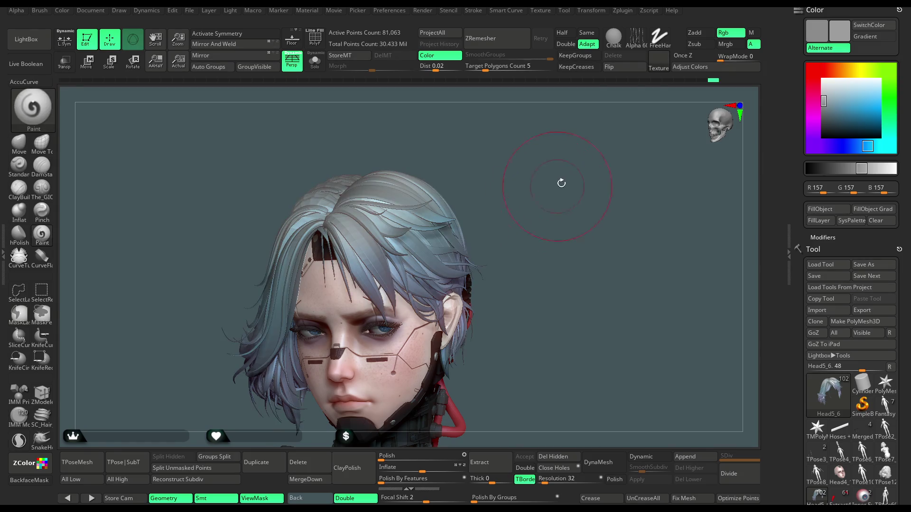
Apply a first Adjust Colors pass with Hide Mask on, tweaking gamma and intensity.
left_click(684, 68)
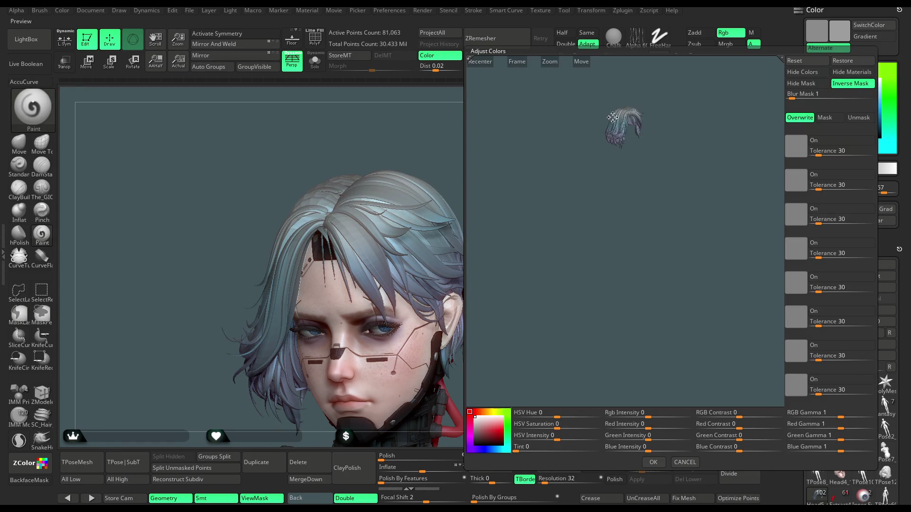
left_click(487, 62)
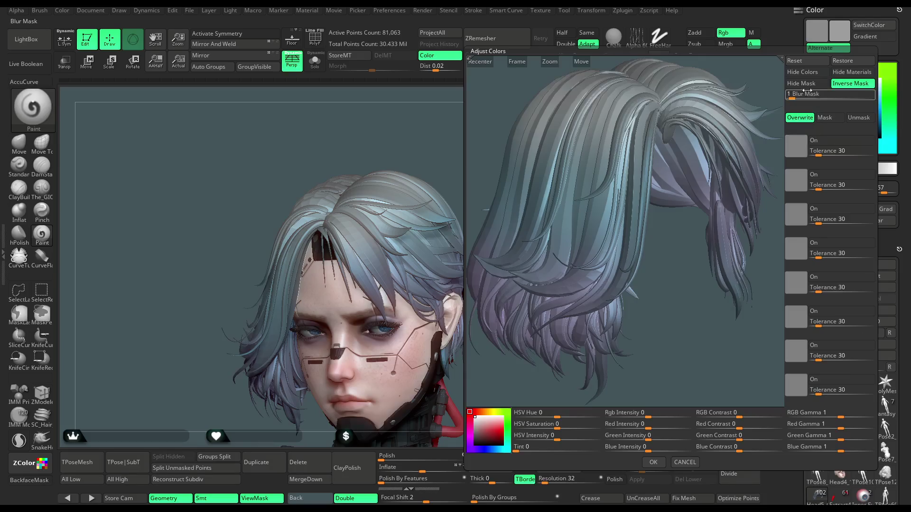
left_click(806, 84)
left_click_drag(839, 415, 827, 414)
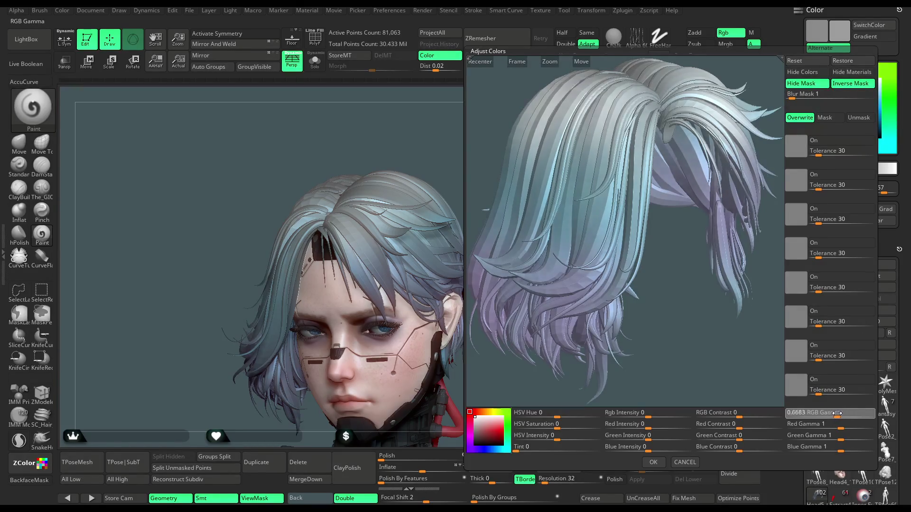
mouse_move(645, 414)
left_mouse_down()
mouse_move(656, 417)
mouse_move(636, 417)
left_mouse_up()
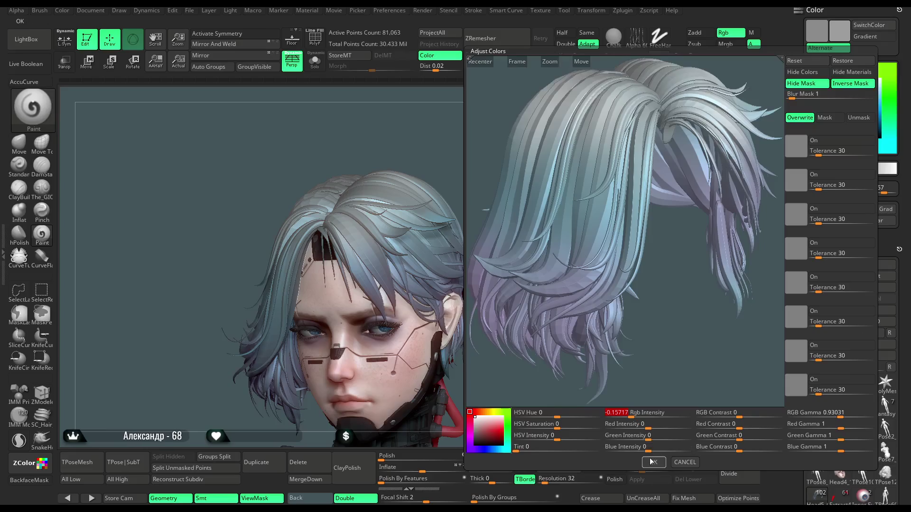
left_click(653, 462)
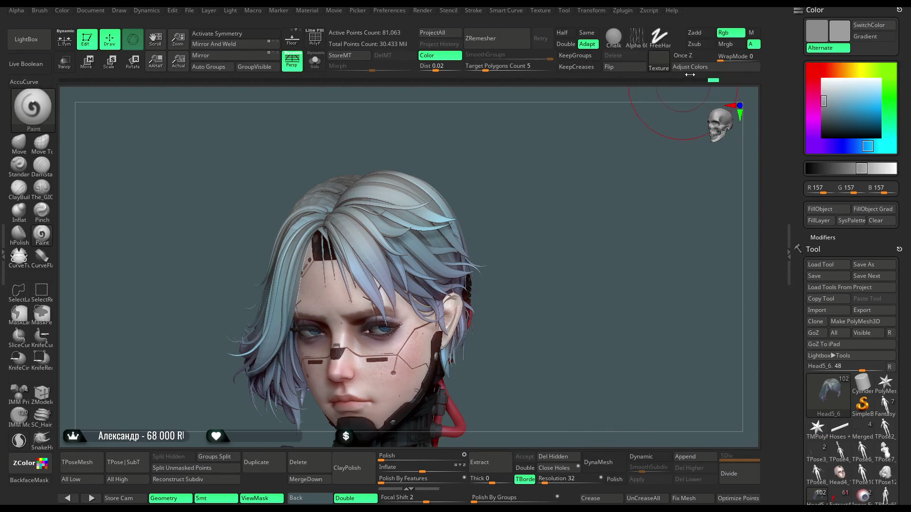
Reapply Adjust Colors with Rgb Intensity 0.05325, Contrast -0.00591 and Gamma 0.57617.
left_click(689, 67)
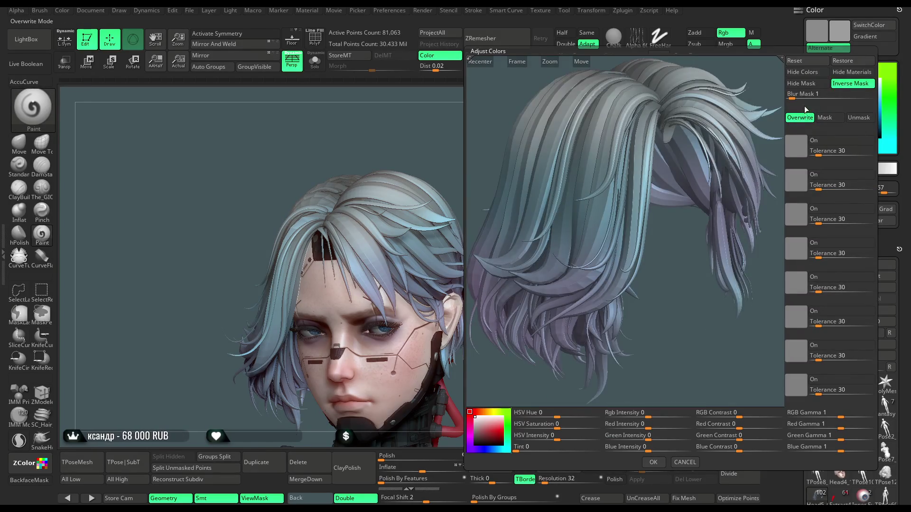
left_click(808, 83)
left_click_drag(651, 417, 658, 414)
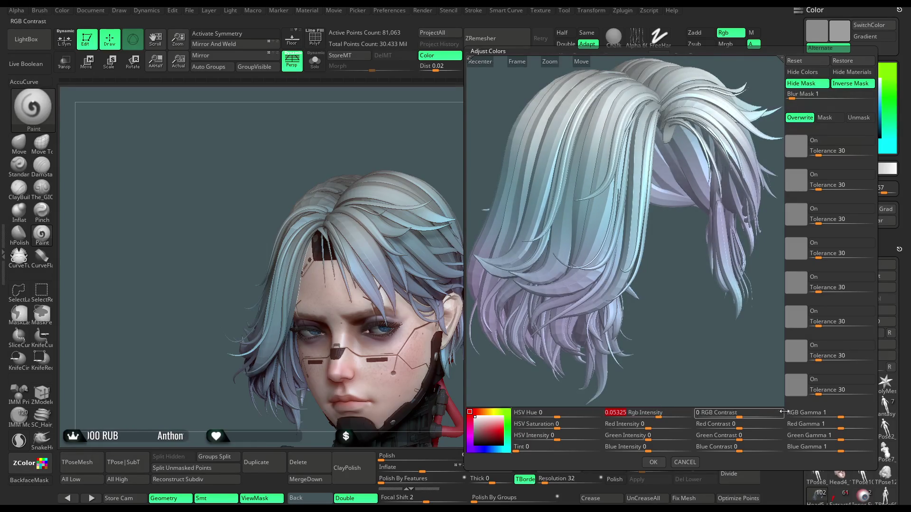
left_click_drag(840, 416, 843, 417)
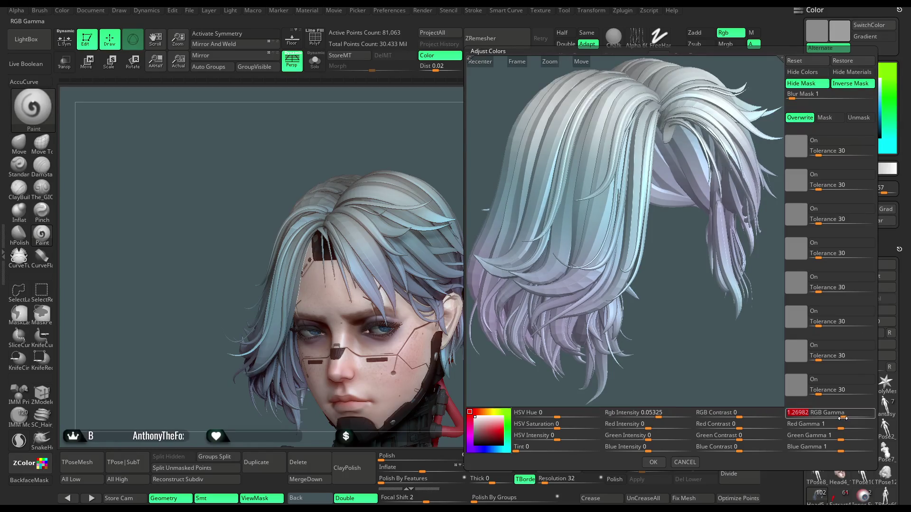
mouse_move(738, 417)
left_mouse_down()
mouse_move(748, 417)
mouse_move(735, 417)
left_mouse_up()
left_click_drag(841, 416, 839, 416)
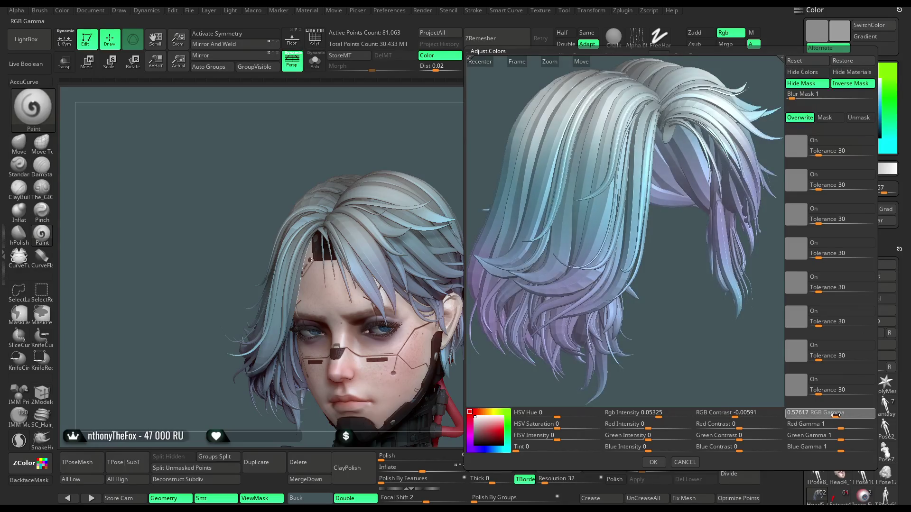
left_click(653, 462)
mouse_move(580, 262)
left_mouse_down()
mouse_move(559, 301)
mouse_move(573, 227)
mouse_move(569, 248)
mouse_move(599, 333)
left_mouse_up()
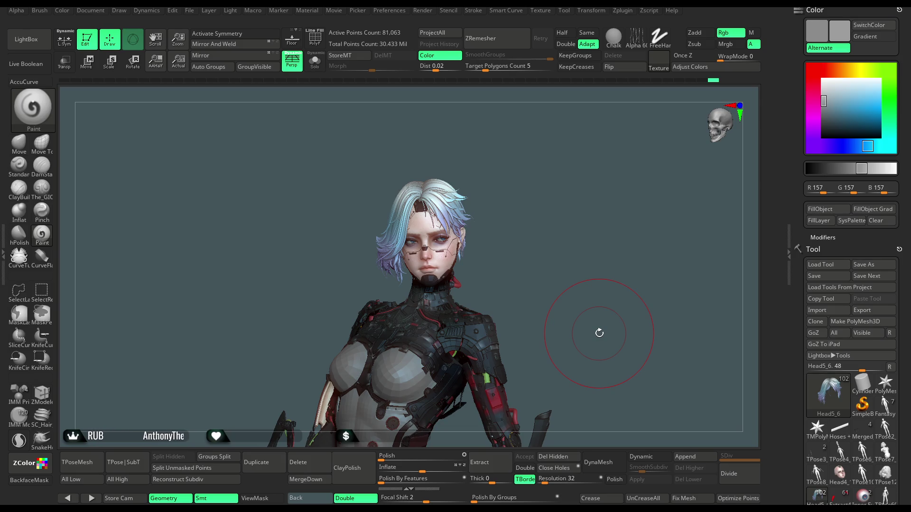
Save the cyberpunk character project with File > Save As.
left_click(187, 11)
left_click(253, 30)
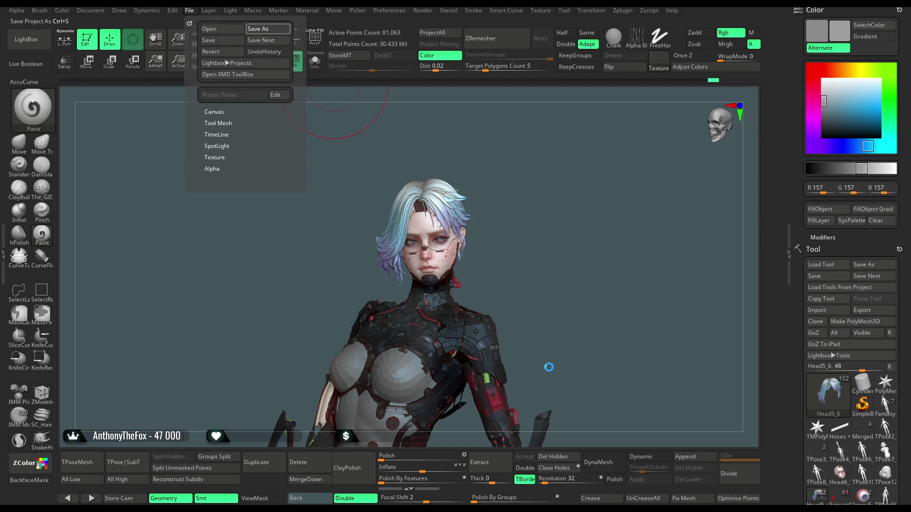
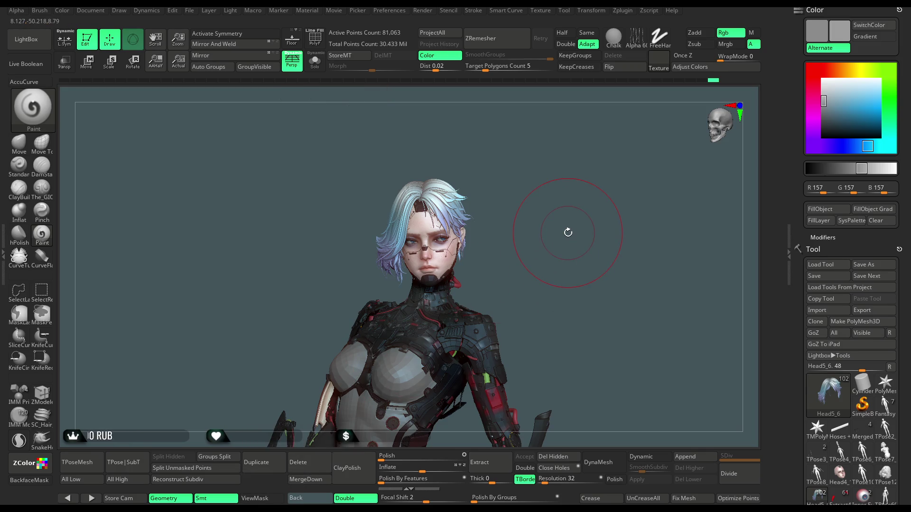
Sample the pale blue-white hair tone as the active colour, viewing the character from the front.
mouse_move(568, 233)
right_mouse_down()
mouse_move(513, 217)
mouse_move(524, 202)
mouse_move(591, 198)
mouse_move(405, 268)
right_mouse_up()
key("c")
key("space")
mouse_move(477, 242)
right_mouse_down()
mouse_move(526, 204)
mouse_move(528, 189)
mouse_move(365, 205)
right_mouse_up()
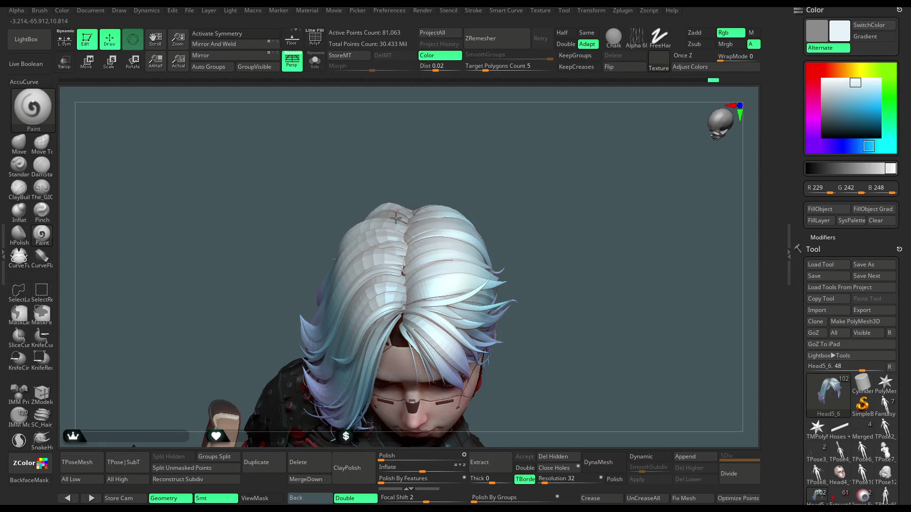
mouse_move(444, 178)
right_mouse_down()
mouse_move(427, 203)
mouse_move(386, 200)
mouse_move(397, 261)
mouse_move(443, 284)
mouse_move(527, 181)
mouse_move(525, 216)
mouse_move(518, 199)
right_mouse_up()
mouse_move(503, 245)
right_mouse_down()
mouse_move(510, 212)
mouse_move(506, 221)
mouse_move(526, 215)
right_mouse_up()
Adjust the brush draw size, then select the Move brush with Head4_14 active.
right_click(527, 214)
mouse_move(526, 215)
left_mouse_down()
mouse_move(541, 215)
mouse_move(527, 215)
left_mouse_up()
mouse_move(522, 223)
right_mouse_down()
mouse_move(508, 248)
mouse_move(509, 238)
right_mouse_up()
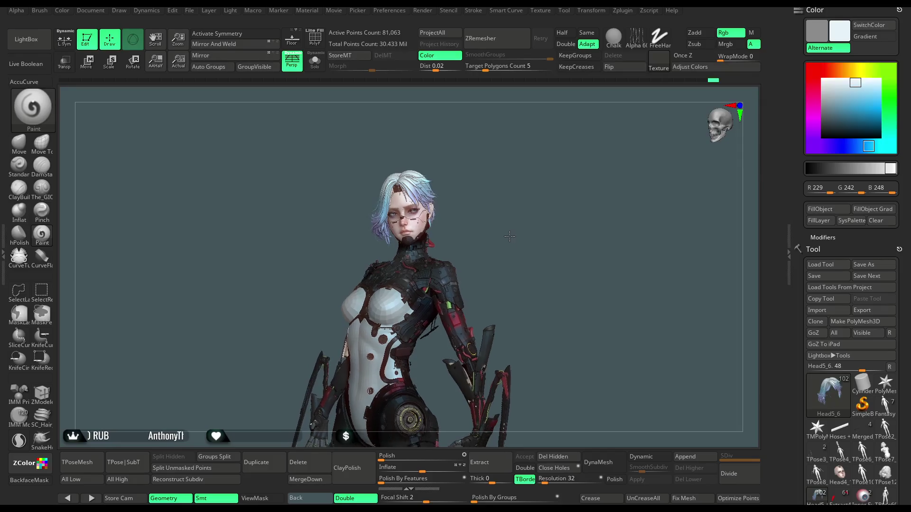
right_click_drag(513, 269, 510, 339, "ctrl")
mouse_move(521, 262)
right_mouse_down("ctrl")
mouse_move(517, 242)
mouse_move(517, 275)
right_mouse_up("ctrl")
left_click_drag(563, 260, 551, 237)
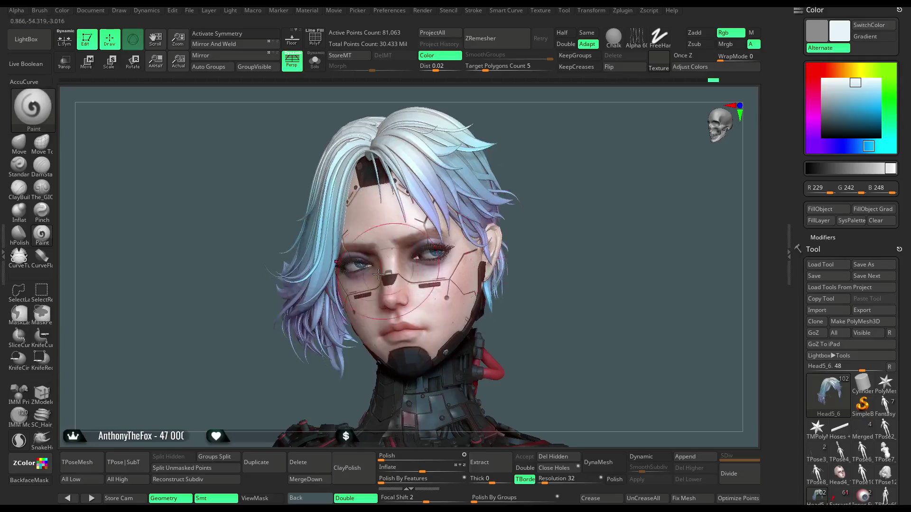
left_click(19, 143)
left_click(420, 322, "alt")
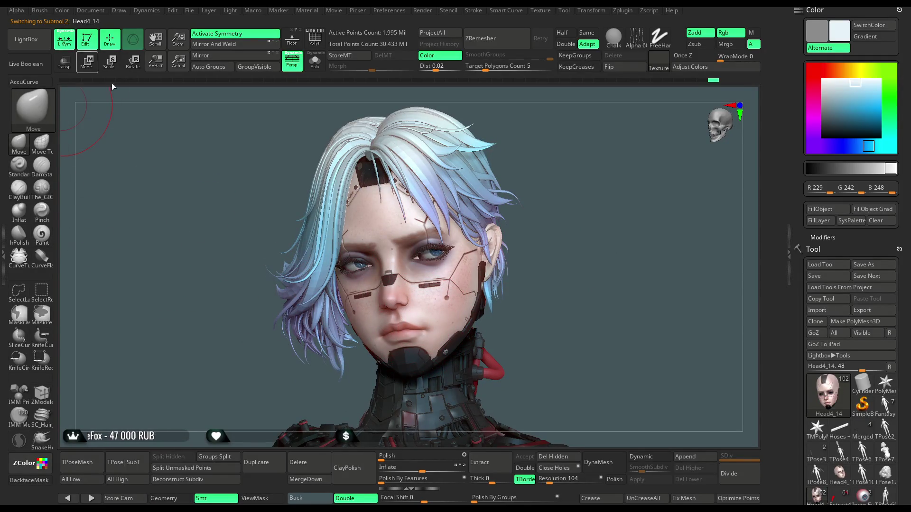
Solo the Head4_14 head and turn it to inspect its side.
left_click_drag(559, 163, 569, 165)
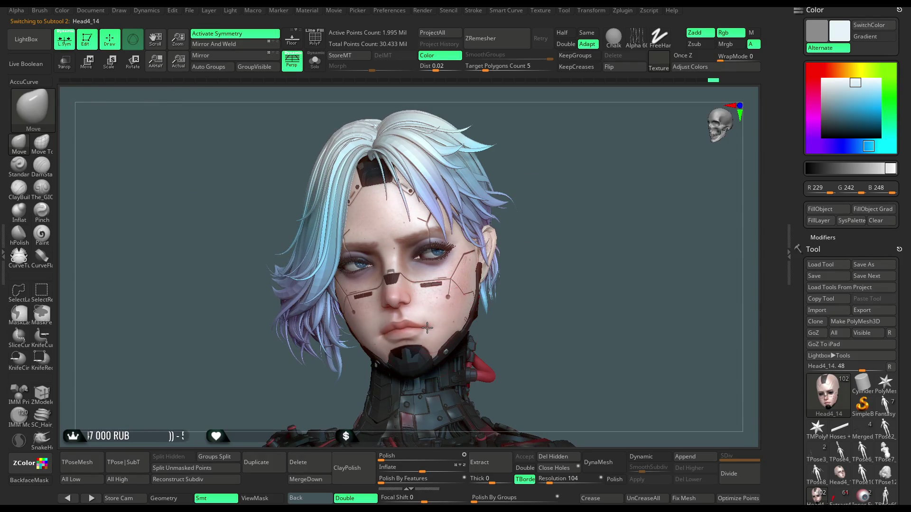
scroll(395, 296, "up", 3)
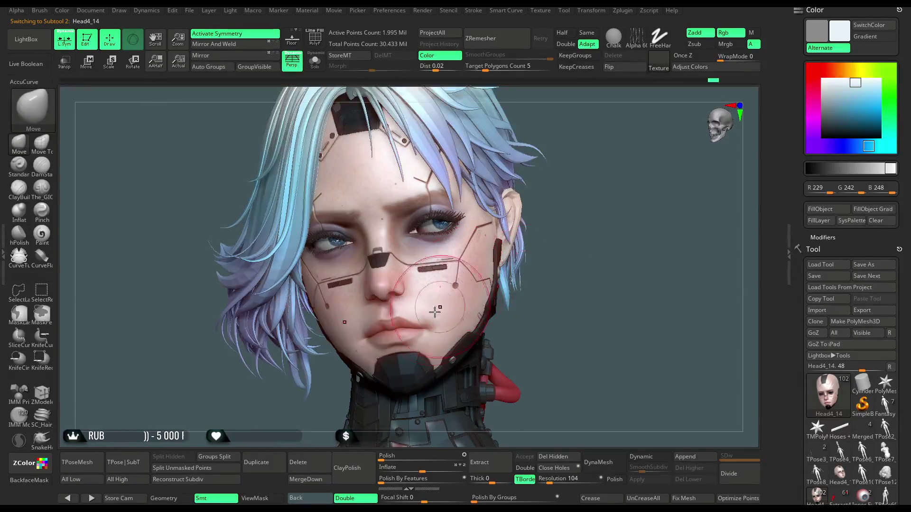
left_click(316, 63)
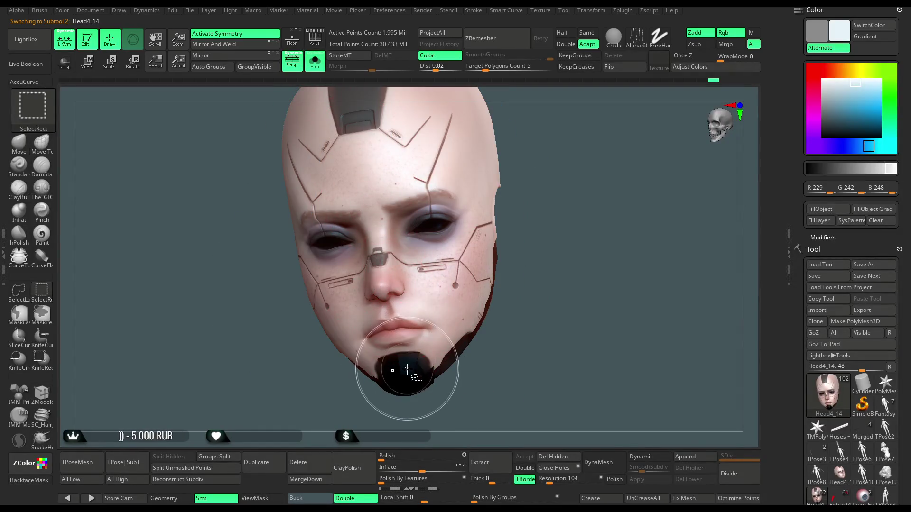
left_click(407, 369, "ctrl+shift")
left_click(541, 223, "ctrl+shift")
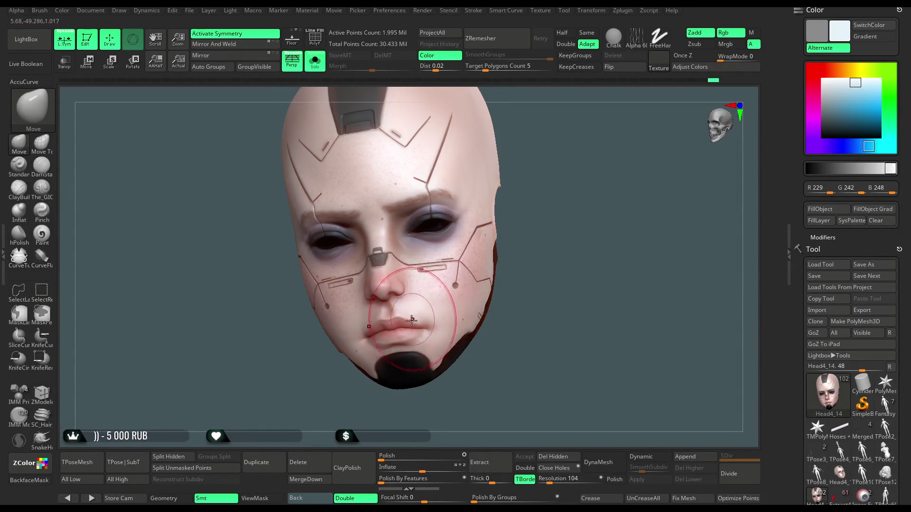
key("space")
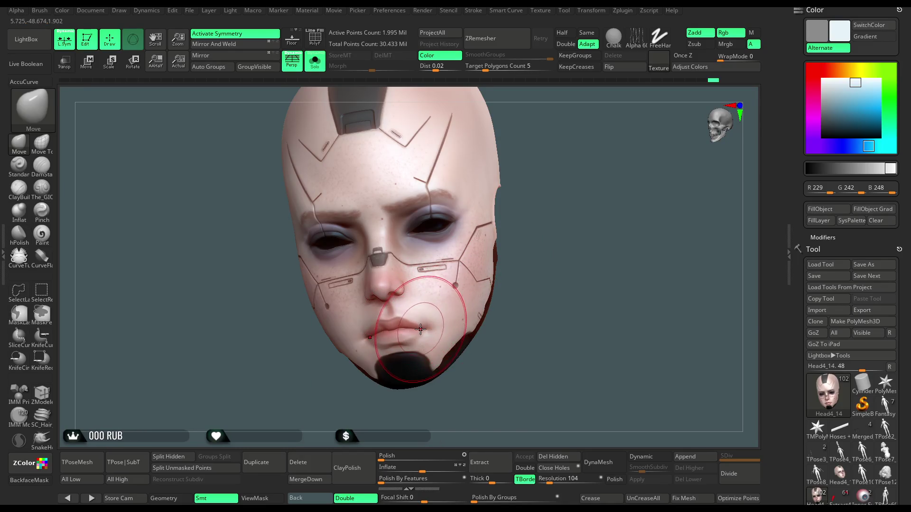
mouse_move(420, 327)
right_mouse_down()
mouse_move(391, 348)
mouse_move(462, 340)
right_mouse_up()
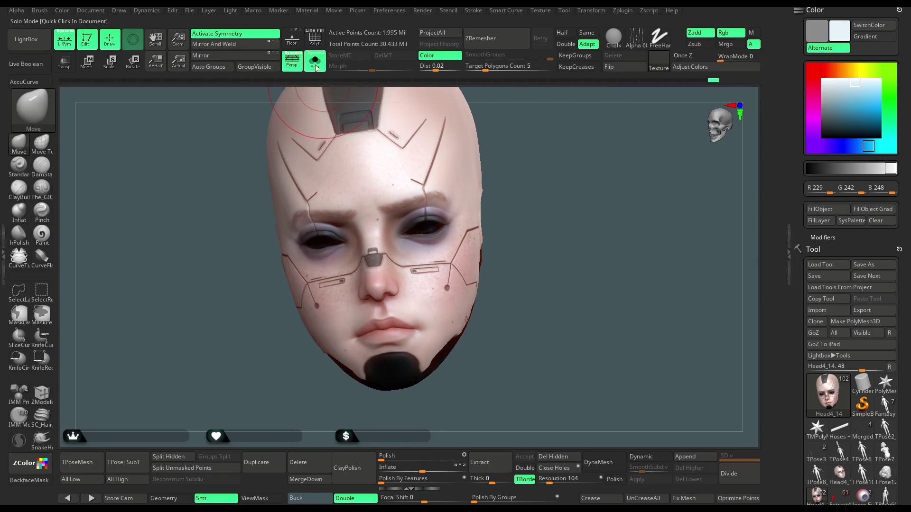
Turn Solo off and view the head with its body in three-quarter profile.
left_click(314, 62)
mouse_move(439, 172)
right_mouse_down()
mouse_move(549, 229)
mouse_move(532, 265)
mouse_move(529, 243)
mouse_move(525, 252)
mouse_move(564, 258)
mouse_move(606, 254)
mouse_move(593, 277)
mouse_move(522, 332)
right_mouse_up()
key("space")
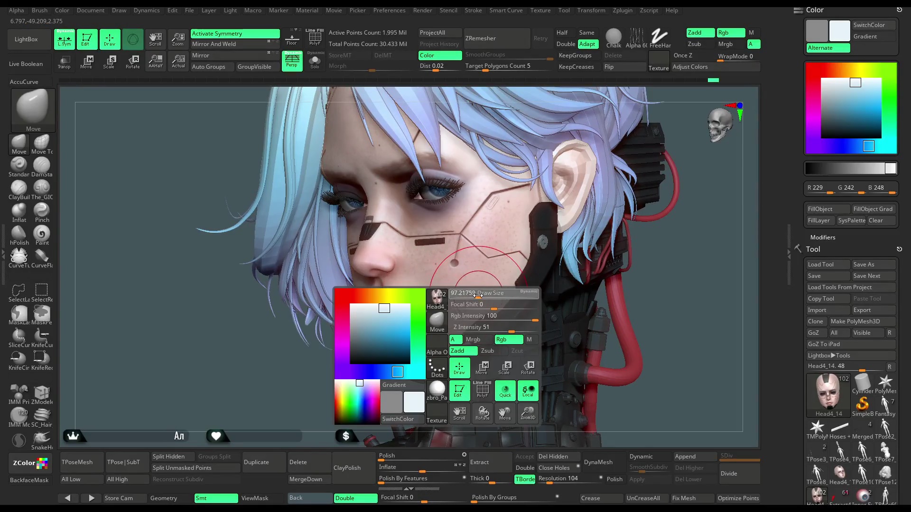
mouse_move(398, 363)
right_mouse_down()
mouse_move(388, 311)
mouse_move(521, 252)
mouse_move(626, 255)
mouse_move(579, 265)
mouse_move(545, 260)
mouse_move(549, 217)
right_mouse_up()
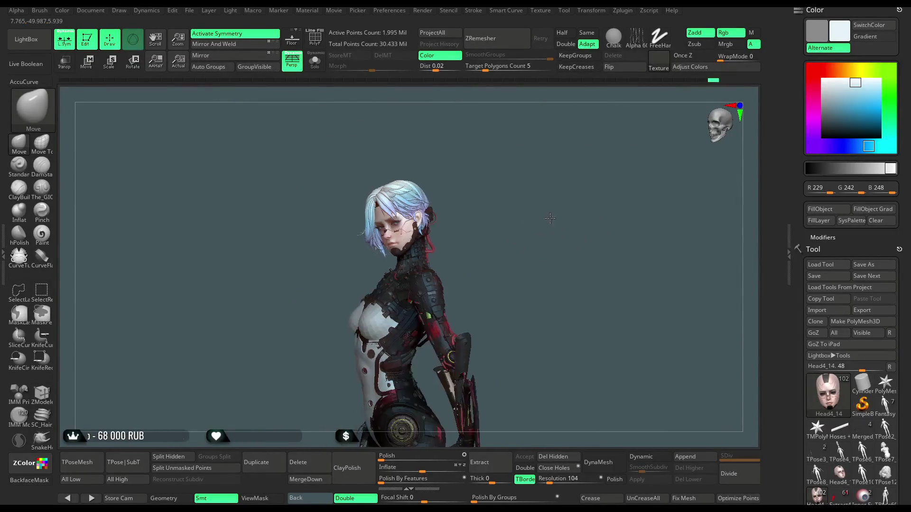
mouse_move(533, 251)
right_mouse_down()
mouse_move(529, 264)
mouse_move(528, 220)
mouse_move(539, 226)
mouse_move(531, 237)
mouse_move(541, 266)
mouse_move(529, 230)
right_mouse_up()
right_click(528, 233)
left_click_drag(566, 226, 554, 226)
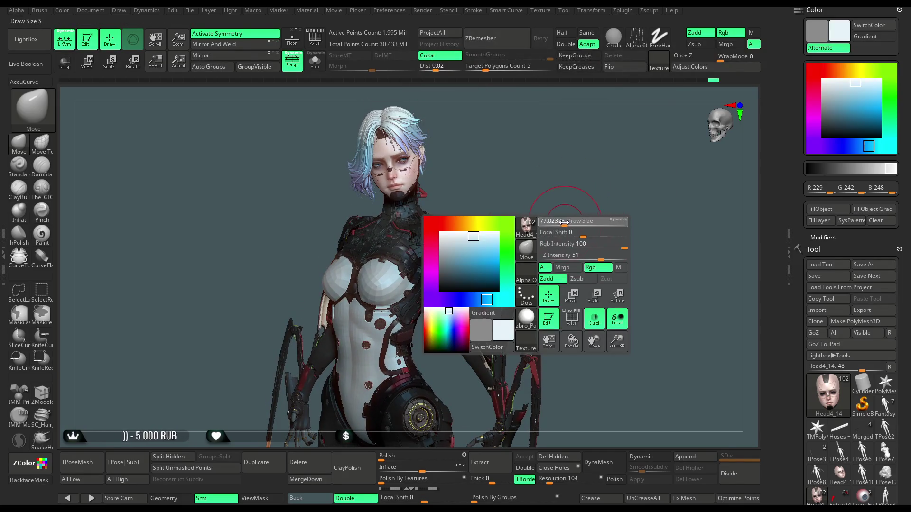
Save the cyberpunk character project with Ctrl+S from the File menu.
left_click(189, 10)
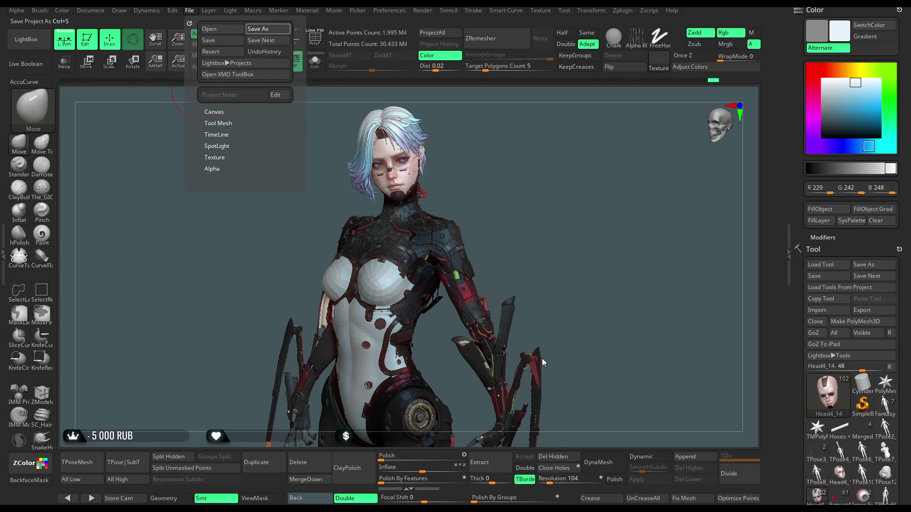
key("ctrl+s")
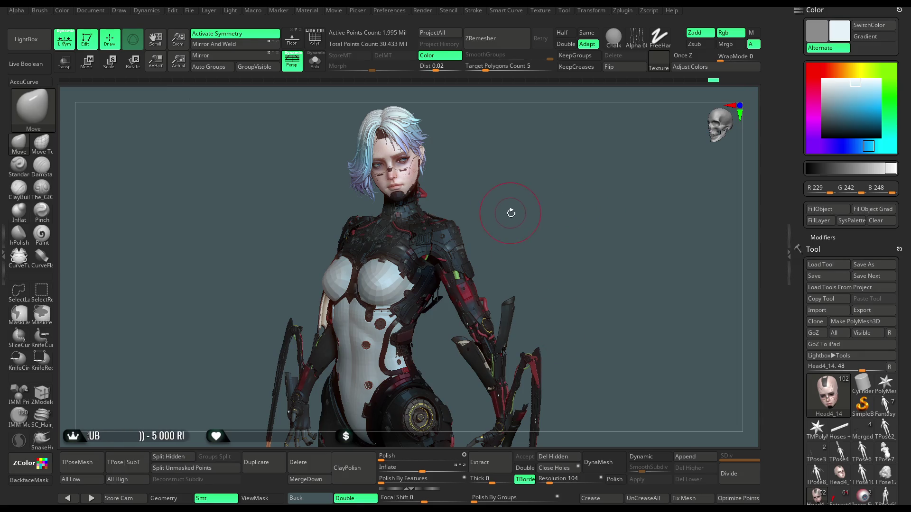
Set the active colour to pure white.
mouse_move(507, 215)
left_mouse_down()
mouse_move(516, 207)
mouse_move(509, 261)
mouse_move(517, 216)
mouse_move(515, 240)
mouse_move(525, 237)
mouse_move(514, 260)
mouse_move(528, 264)
mouse_move(512, 266)
mouse_move(521, 257)
mouse_move(510, 239)
mouse_move(544, 248)
mouse_move(492, 248)
left_mouse_up()
left_click(824, 81)
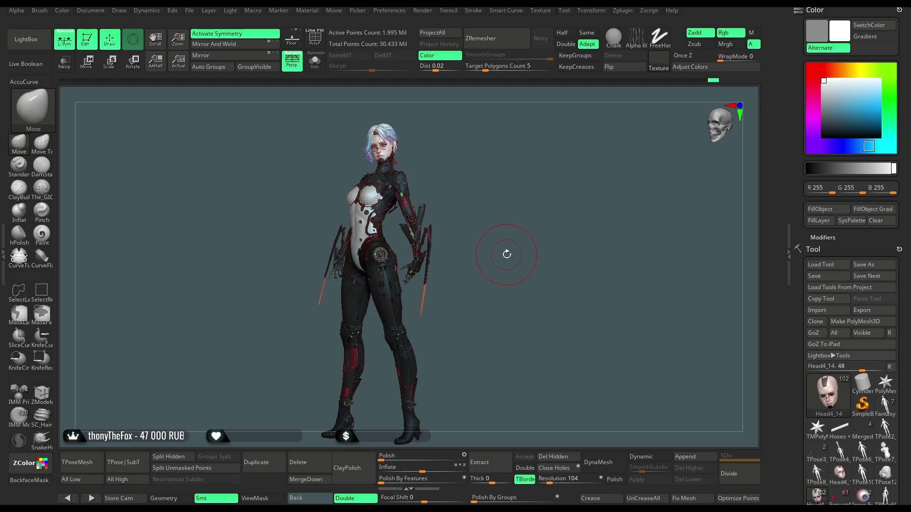
mouse_move(505, 248)
left_mouse_down("alt")
mouse_move(518, 315)
mouse_move(528, 251)
mouse_move(530, 284)
mouse_move(508, 264)
left_mouse_up("alt")
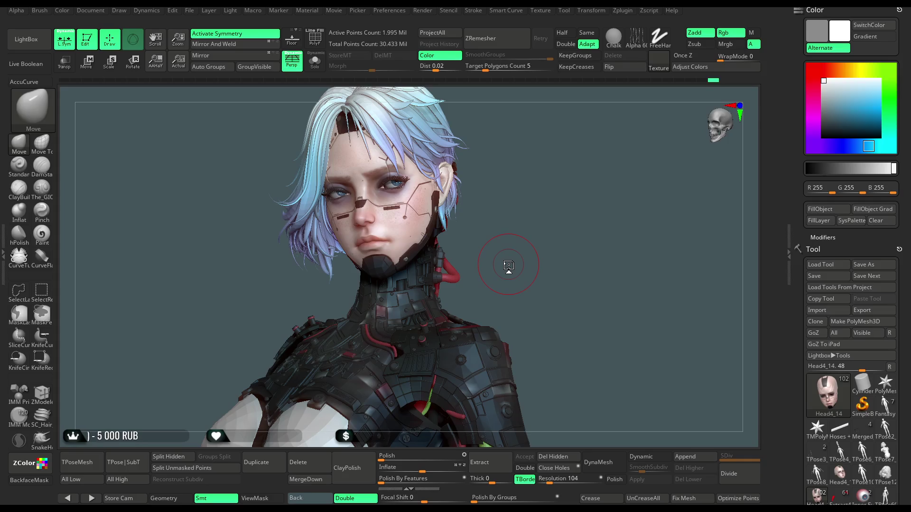
mouse_move(490, 236)
left_mouse_down()
mouse_move(489, 286)
mouse_move(494, 261)
left_mouse_up()
Solo the Eye Posed subtool, lasso-mask the right eyeball and invert the mask.
left_click(384, 226, "alt")
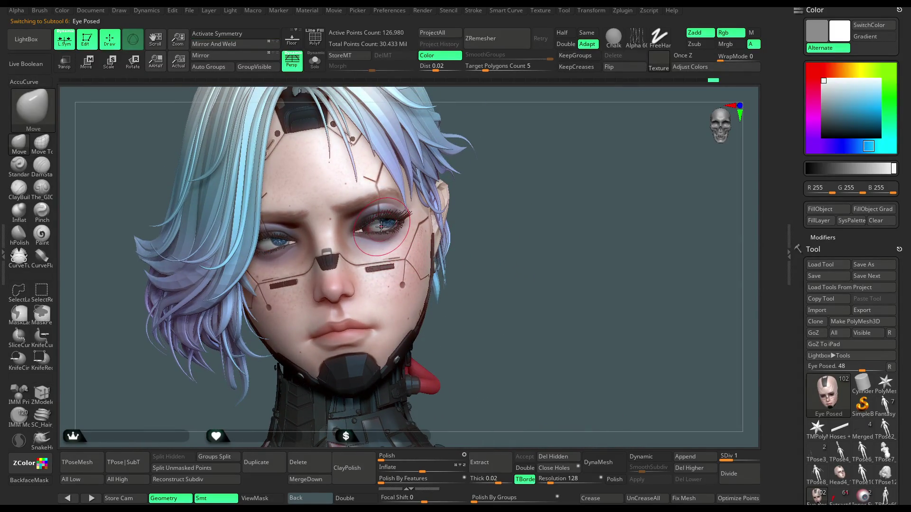
left_click(314, 61)
mouse_move(402, 160)
left_mouse_down("ctrl")
mouse_move(349, 156)
mouse_move(417, 218)
left_mouse_up("ctrl")
left_click(459, 198, "ctrl")
Return to the Move brush (B-M-V), turn Solo off and reframe the face.
key("b")
key("m")
key("v")
left_click_drag(459, 177, 362, 152, "alt")
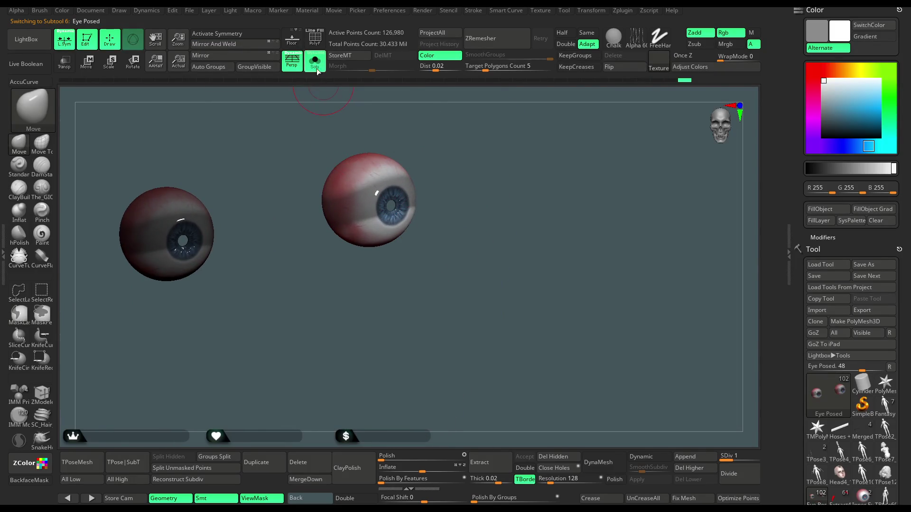
left_click(314, 60)
left_click_drag(549, 136, 546, 152, "alt")
Reposition the unmasked eyeball with the move gizmo, then orbit to review face and hair.
key("w")
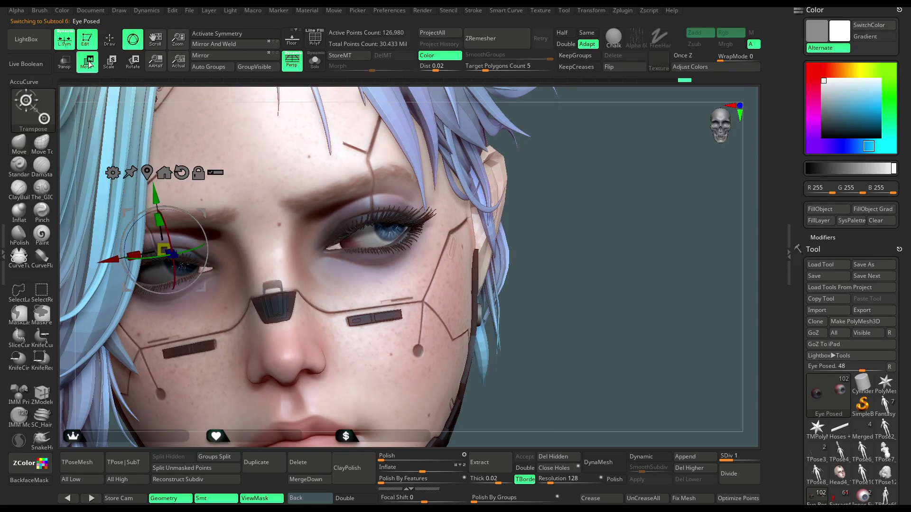
left_click(365, 217)
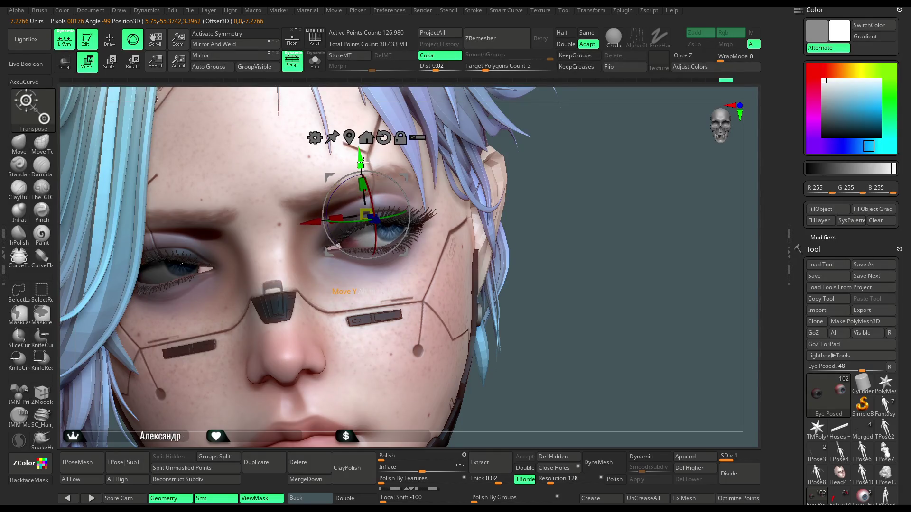
left_click_drag(573, 207, 554, 231)
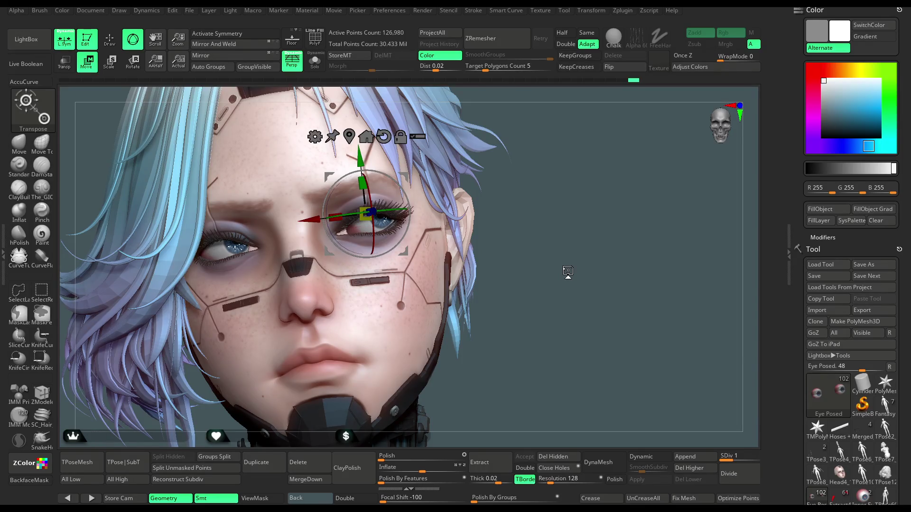
mouse_move(547, 206)
left_mouse_down()
mouse_move(595, 164)
mouse_move(486, 215)
mouse_move(517, 223)
mouse_move(519, 235)
left_mouse_up()
key("q")
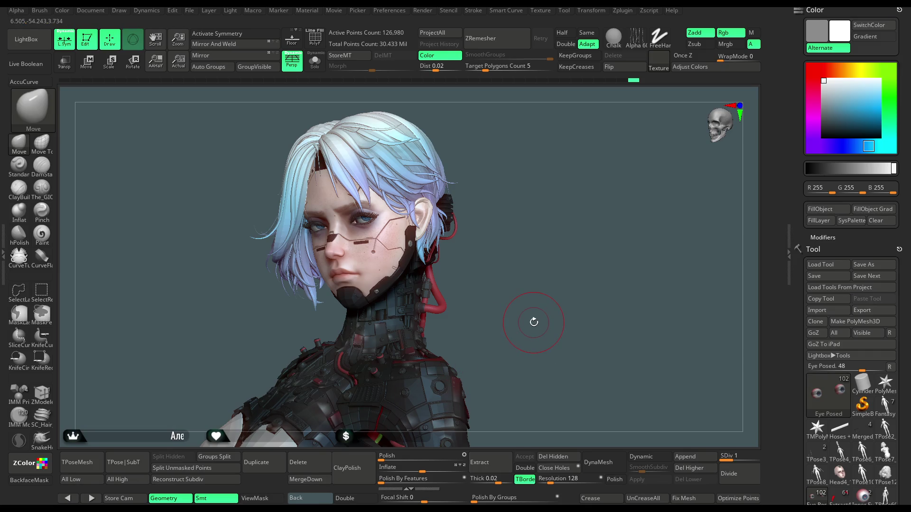
mouse_move(494, 240)
left_mouse_down()
mouse_move(509, 242)
mouse_move(493, 233)
mouse_move(485, 250)
mouse_move(492, 282)
mouse_move(508, 252)
mouse_move(550, 251)
left_mouse_up()
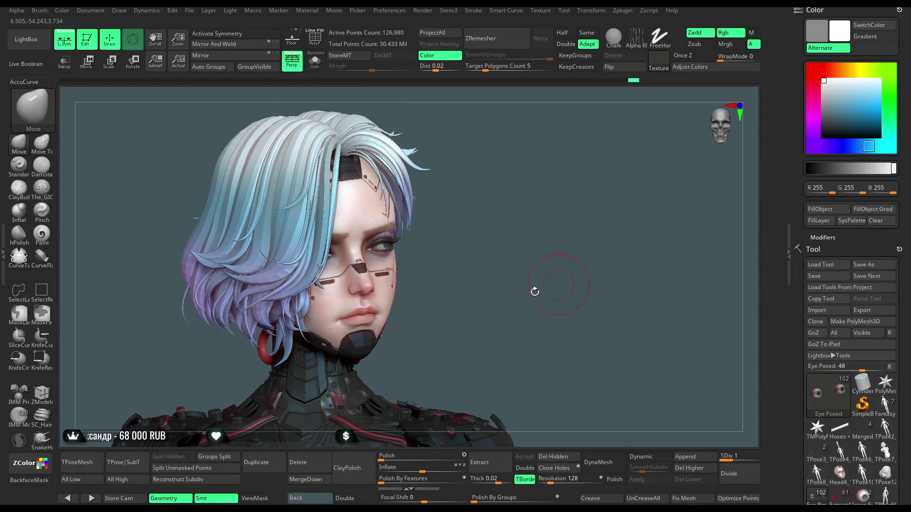
Pick a muted, lighter purple as the paint colour.
left_click(813, 123)
left_click_drag(827, 117, 840, 106)
key("space")
left_click_drag(441, 279, 451, 278)
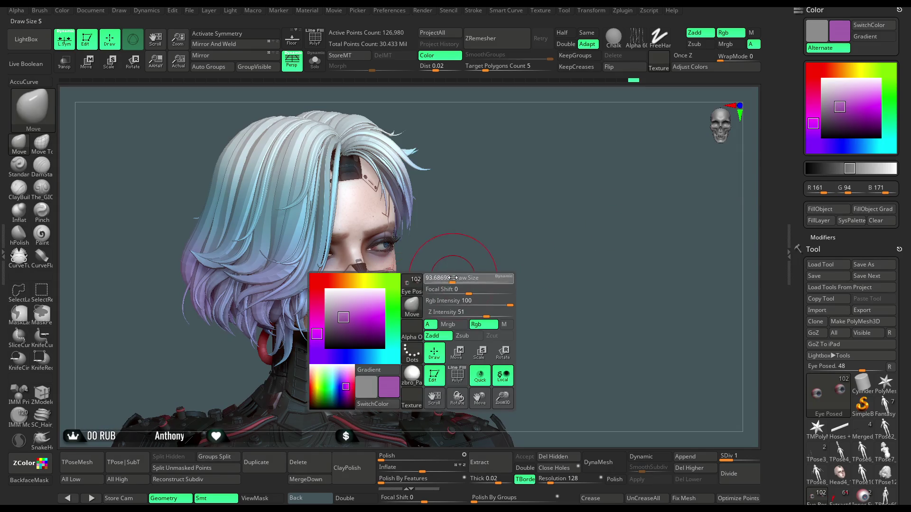
left_click(841, 99)
left_click(842, 98)
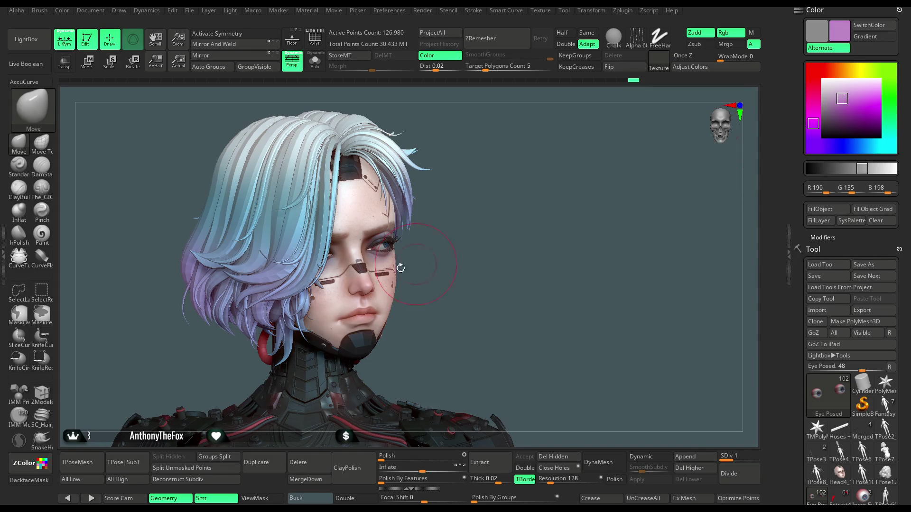
Select the Paint brush and the Head5_6 hair subtool, with brush size about 128.
left_click(42, 233)
left_click_drag(460, 170, 299, 252)
left_click(299, 251, "alt")
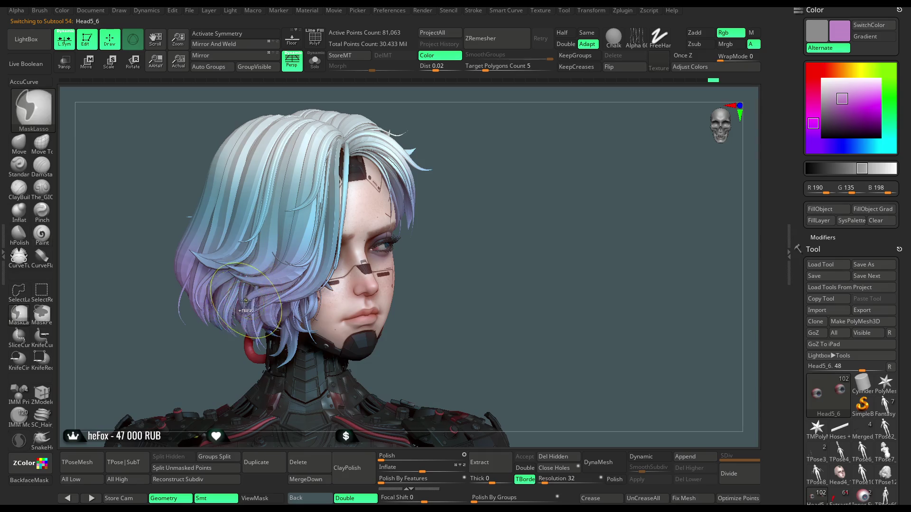
key("space")
left_click_drag(266, 289, 290, 289)
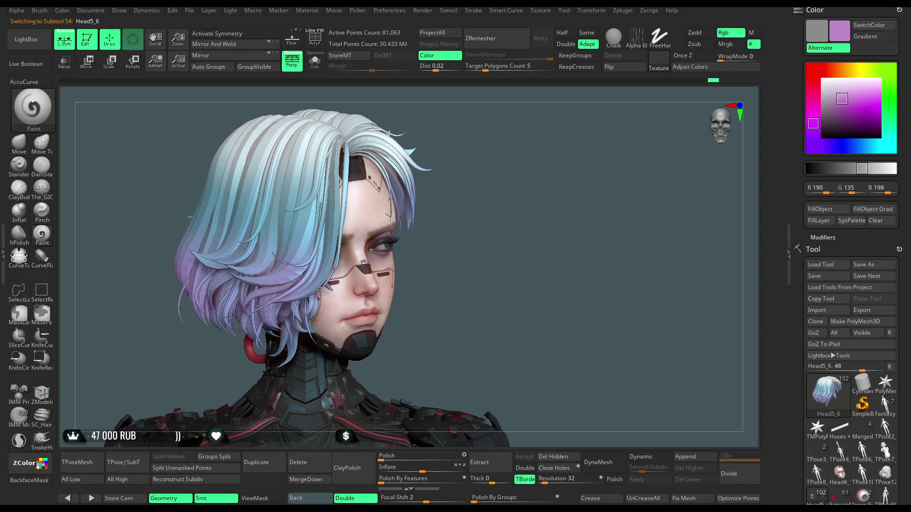
Orbit the head through profile and three-quarter views to inspect the hair gradient.
left_click_drag(427, 266, 251, 279)
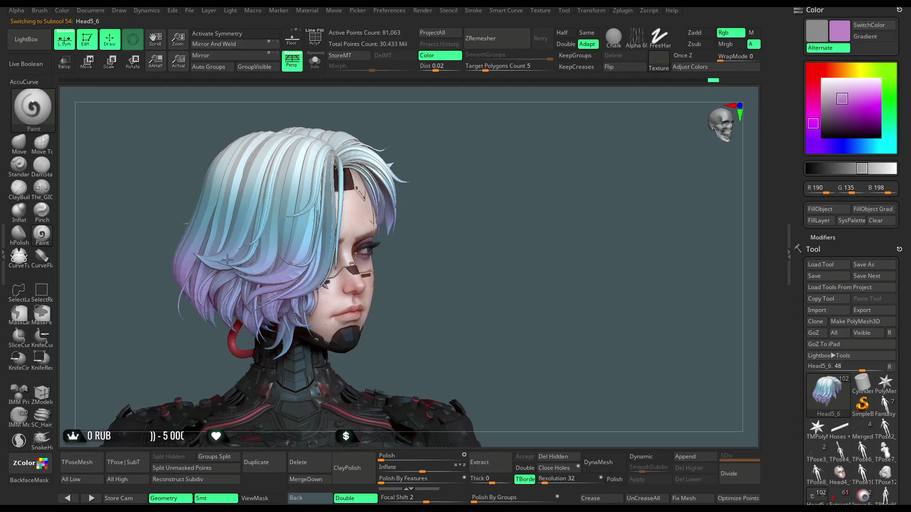
mouse_move(441, 284)
left_mouse_down()
mouse_move(449, 190)
mouse_move(475, 147)
mouse_move(379, 147)
left_mouse_up()
left_click_drag(396, 256, 489, 219)
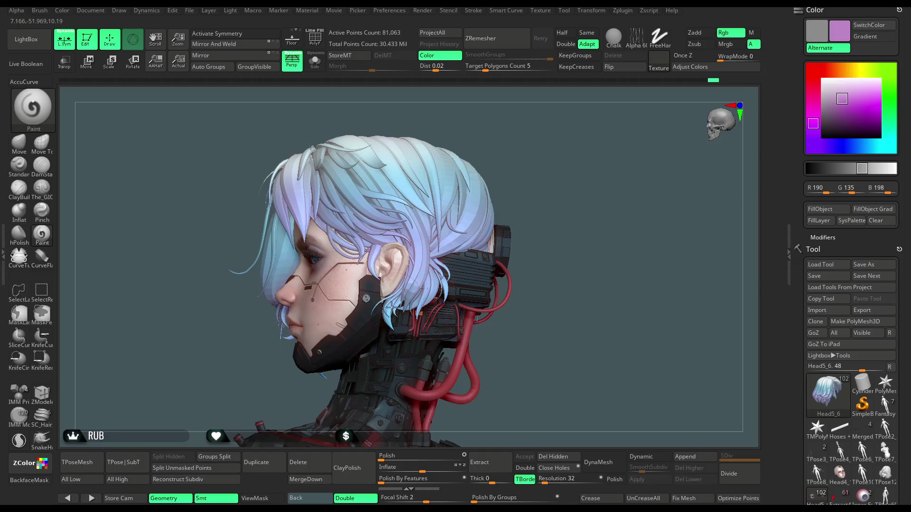
left_click_drag(539, 173, 521, 193, "alt")
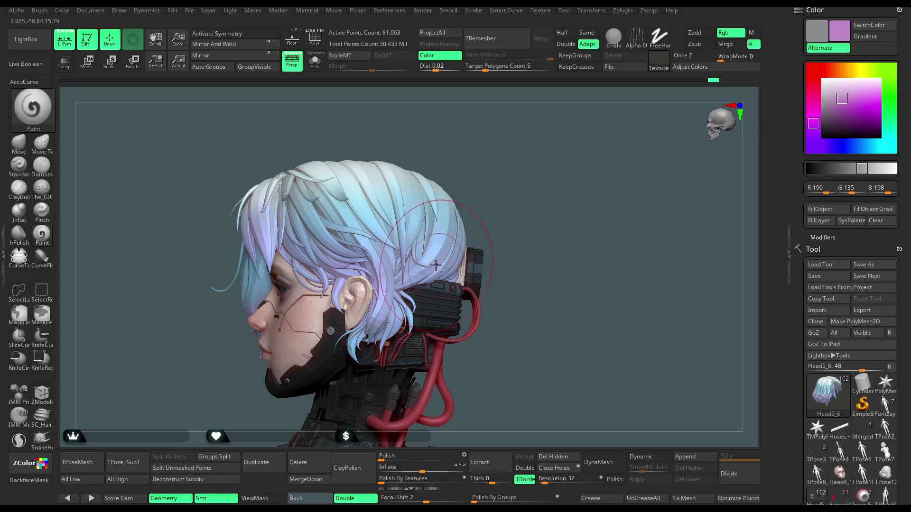
left_click_drag(486, 203, 474, 205)
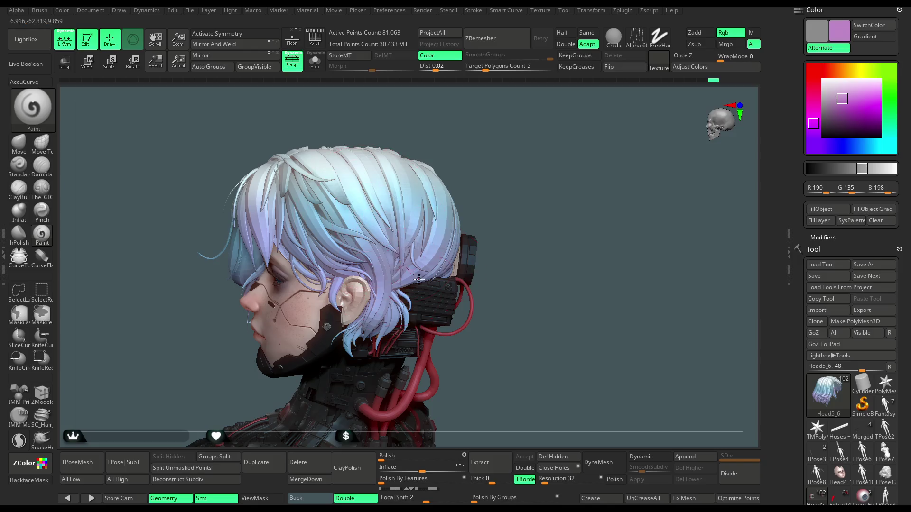
mouse_move(486, 165)
left_mouse_down()
mouse_move(515, 169)
mouse_move(494, 170)
mouse_move(508, 187)
left_mouse_up()
Set the paint colour back to white.
left_click_drag(840, 101, 823, 81)
mouse_move(543, 274)
left_mouse_down()
mouse_move(536, 255)
mouse_move(565, 230)
mouse_move(549, 237)
mouse_move(590, 244)
mouse_move(565, 241)
mouse_move(575, 237)
mouse_move(572, 285)
mouse_move(571, 251)
left_mouse_up()
key("space")
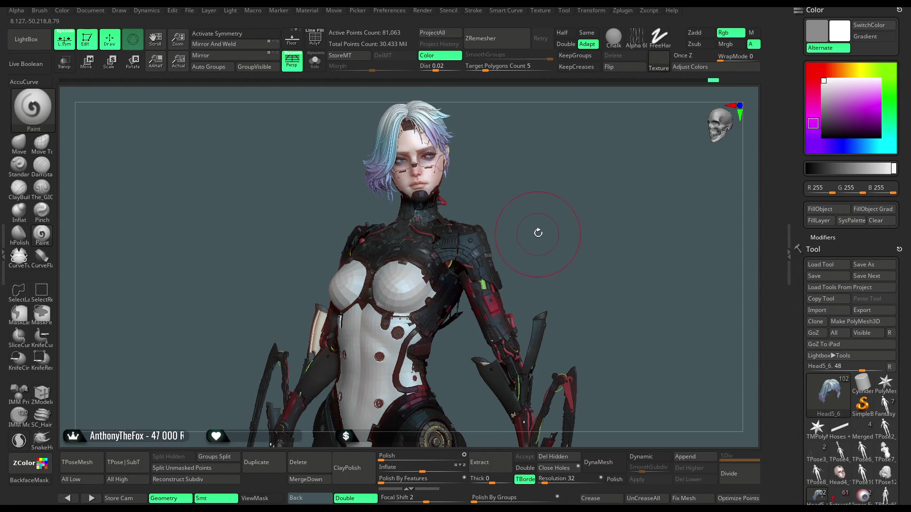
left_click_drag(541, 248, 546, 229)
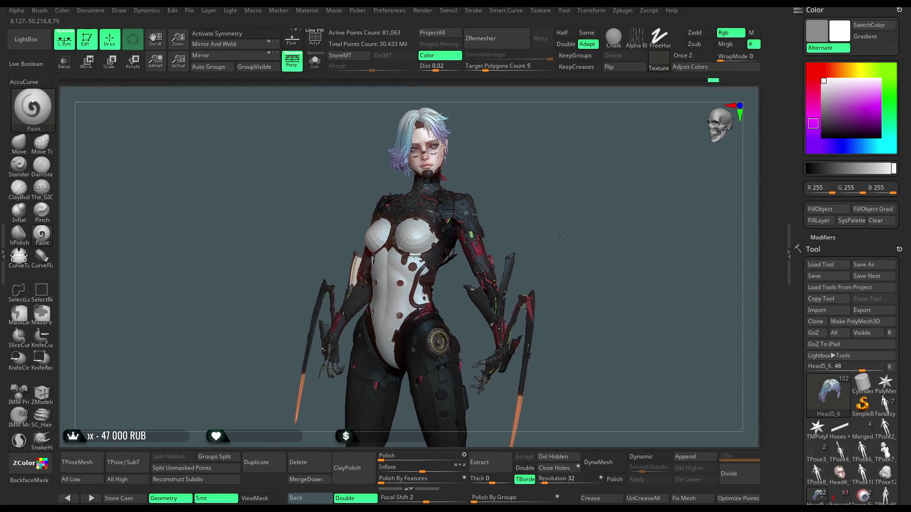
mouse_move(559, 235)
left_mouse_down()
mouse_move(559, 263)
mouse_move(558, 236)
mouse_move(533, 253)
mouse_move(571, 217)
mouse_move(631, 218)
mouse_move(617, 238)
mouse_move(608, 230)
left_mouse_up()
scroll(553, 239, "up", 5)
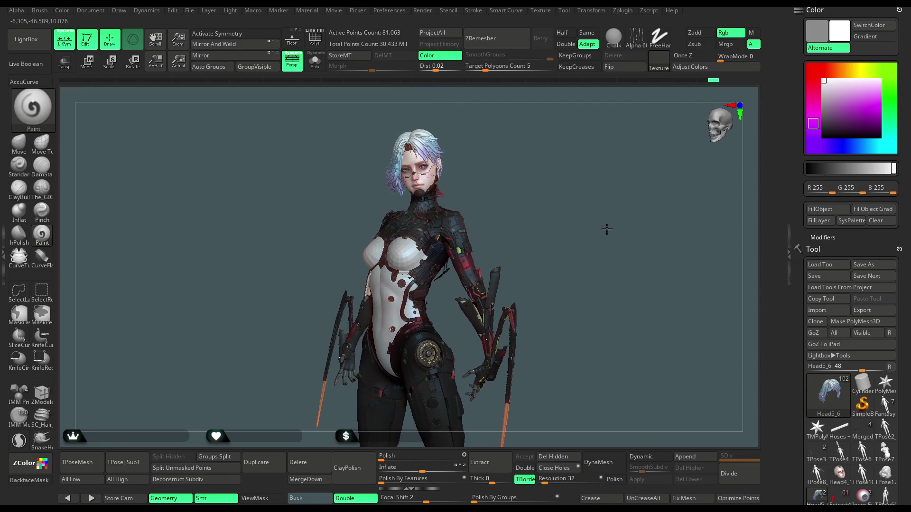
Save the cyberpunk character project via the File menu with Ctrl+S.
left_click(189, 10)
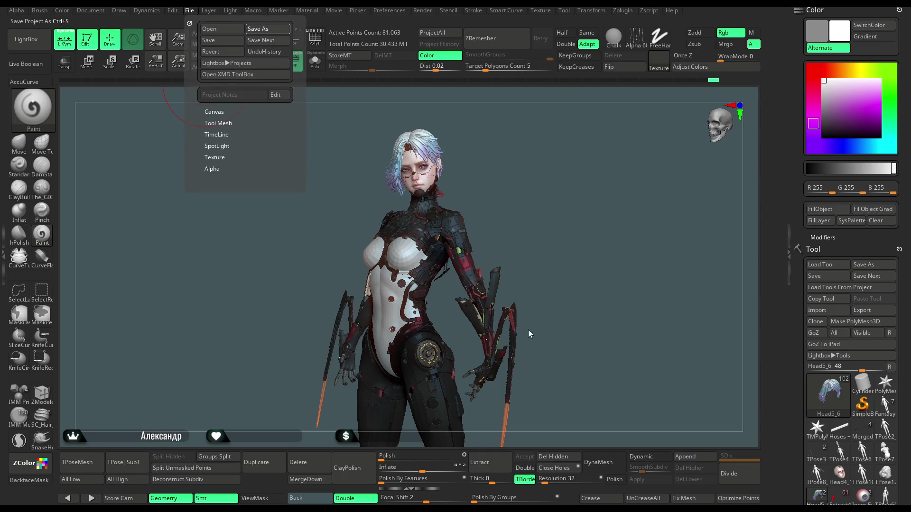
key("ctrl+s")
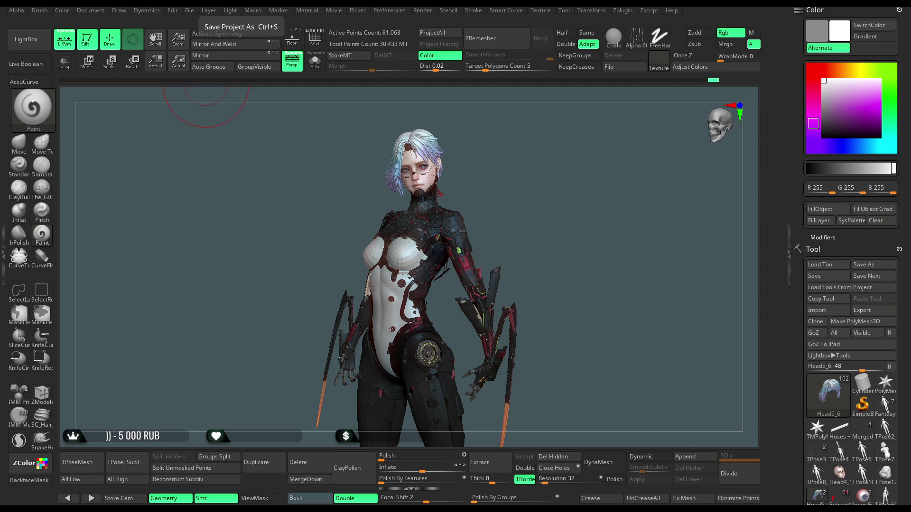
left_click_drag(545, 305, 552, 296)
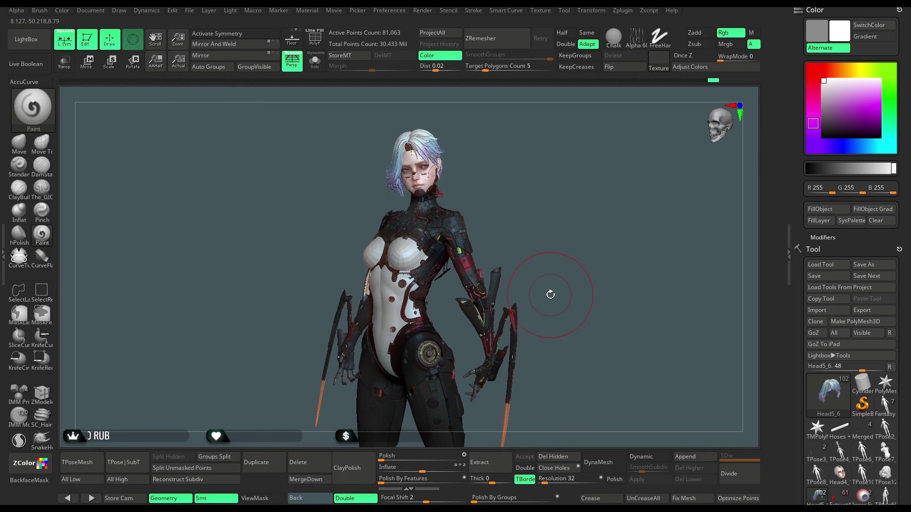
Lower the zbro_Paint material's Specular from 0.23 toward 0.175 under Material Modifiers.
mouse_move(543, 199)
right_mouse_down("ctrl")
mouse_move(558, 300)
mouse_move(541, 248)
mouse_move(563, 214)
mouse_move(489, 206)
right_mouse_up("ctrl")
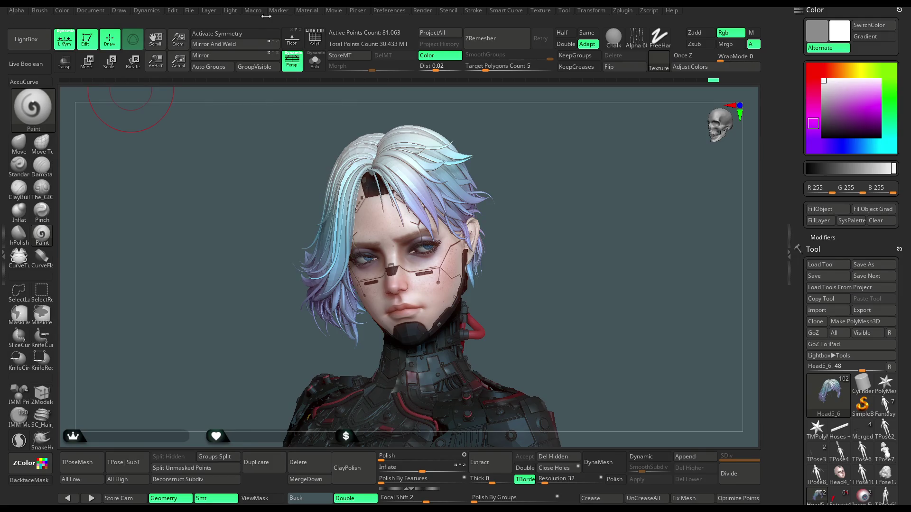
left_click(307, 11)
left_click(311, 10)
left_click(332, 191)
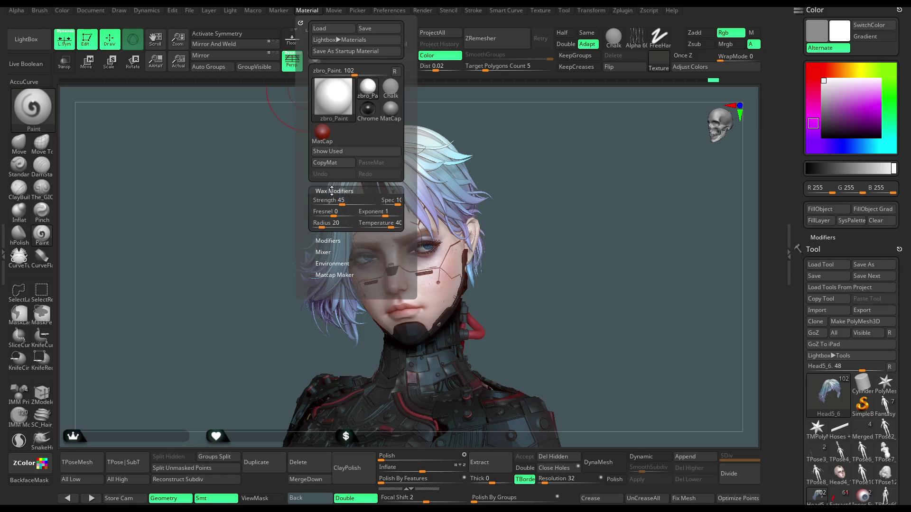
left_click(332, 190)
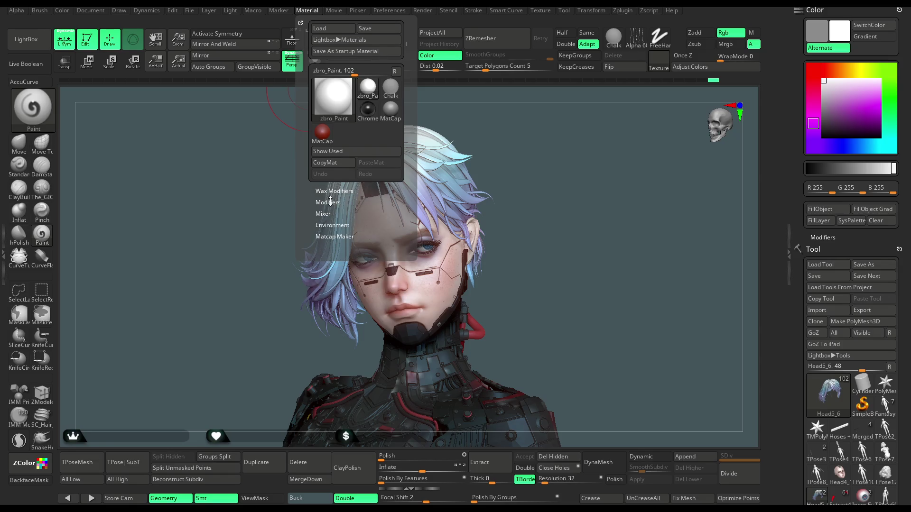
left_click(330, 202)
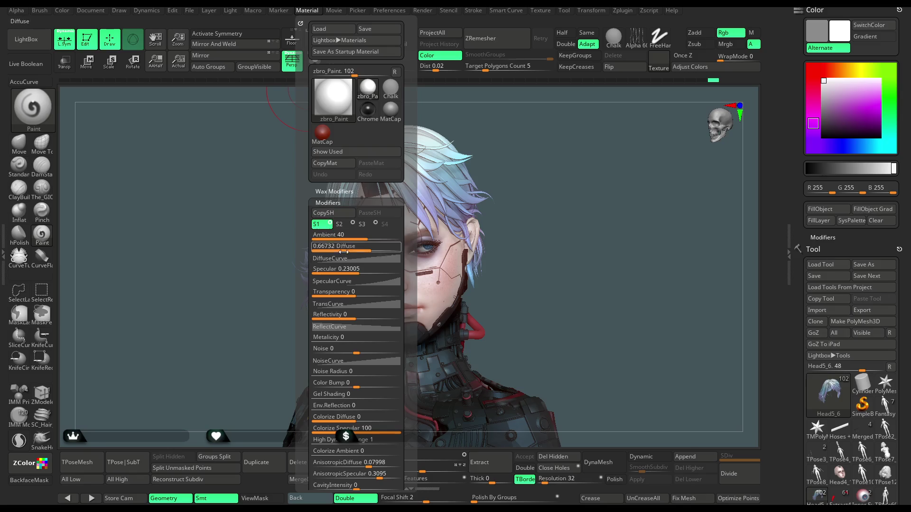
left_click_drag(362, 271, 358, 270)
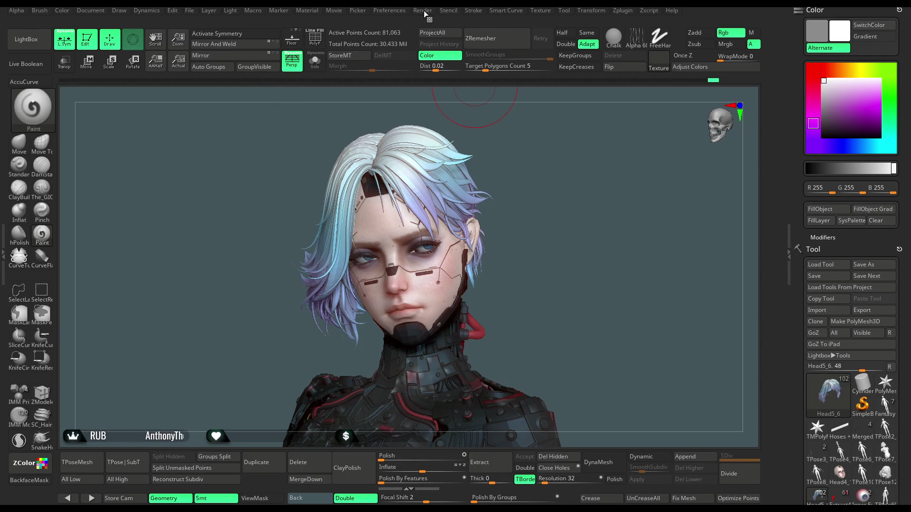
Switch off WaxPreview in Render > Render Properties.
left_click(424, 11)
left_click(453, 200)
left_click(453, 200)
left_click(454, 211)
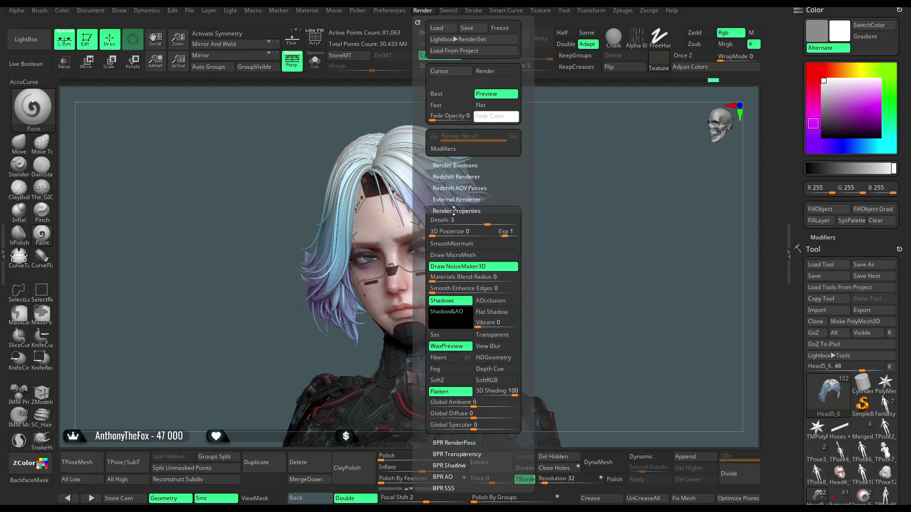
left_click(457, 349)
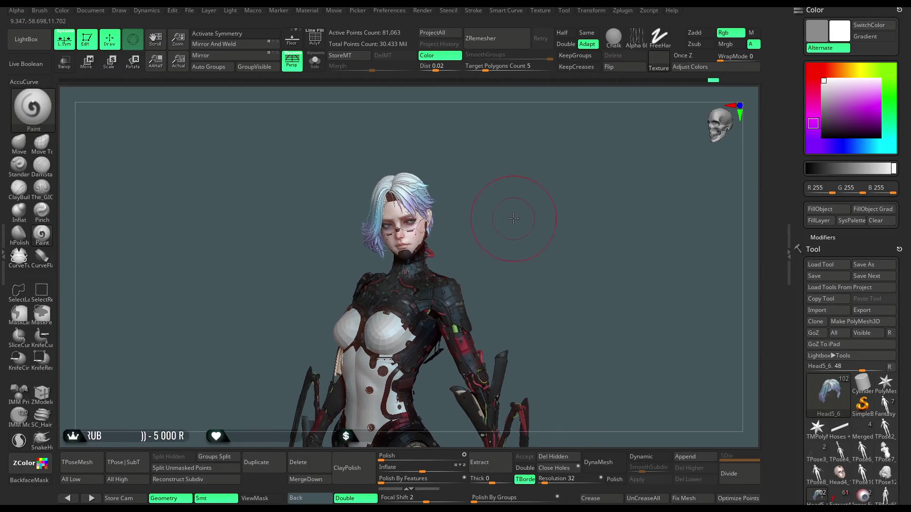
Place the light in front of the character and lower its intensity to 0.625.
left_click(231, 10)
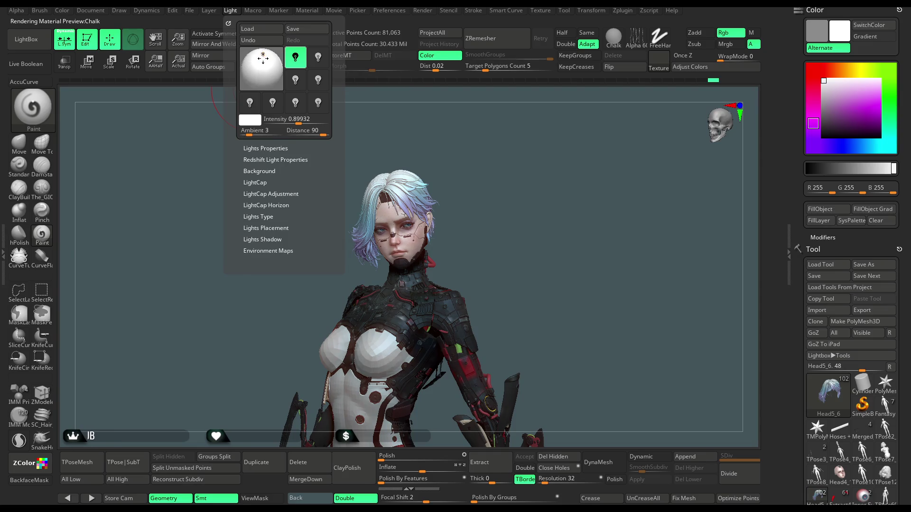
left_click(262, 59)
left_click(266, 59)
left_click(263, 59)
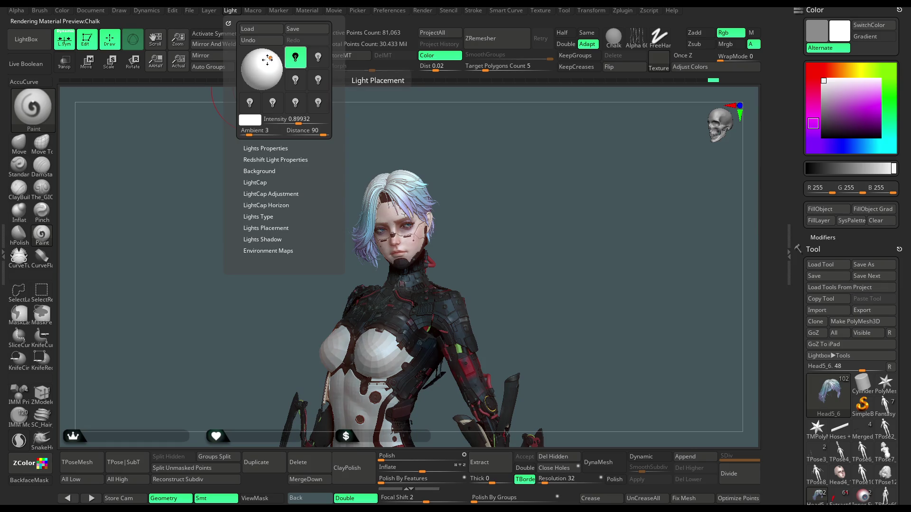
left_click_drag(263, 59, 264, 60)
left_click(264, 58)
left_click(263, 58)
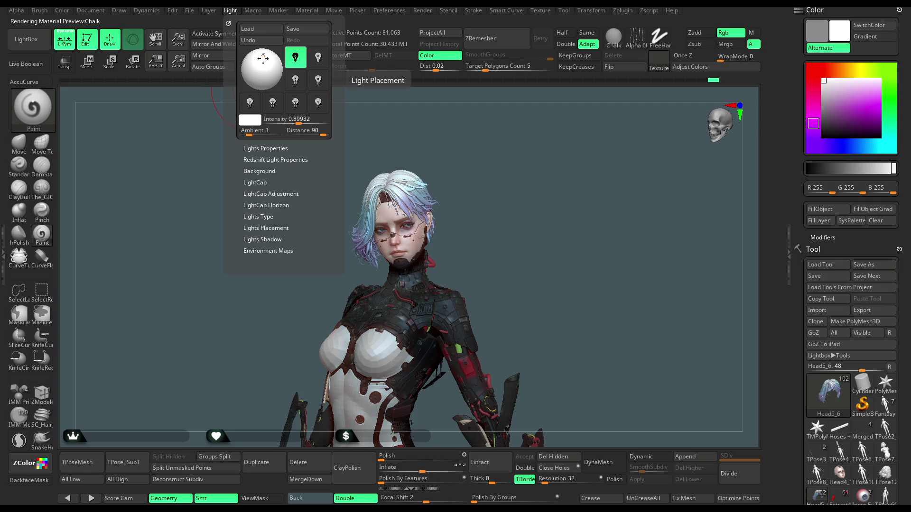
left_click(263, 58)
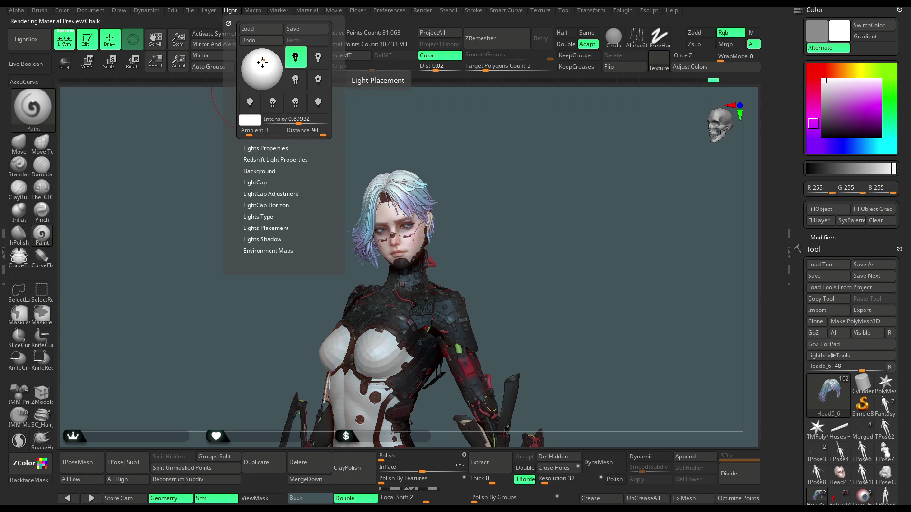
left_click_drag(297, 119, 297, 121)
mouse_move(510, 218)
left_mouse_down()
mouse_move(498, 204)
mouse_move(510, 185)
mouse_move(495, 196)
mouse_move(517, 192)
mouse_move(527, 257)
mouse_move(530, 237)
mouse_move(512, 209)
mouse_move(486, 218)
mouse_move(502, 219)
mouse_move(548, 253)
left_mouse_up()
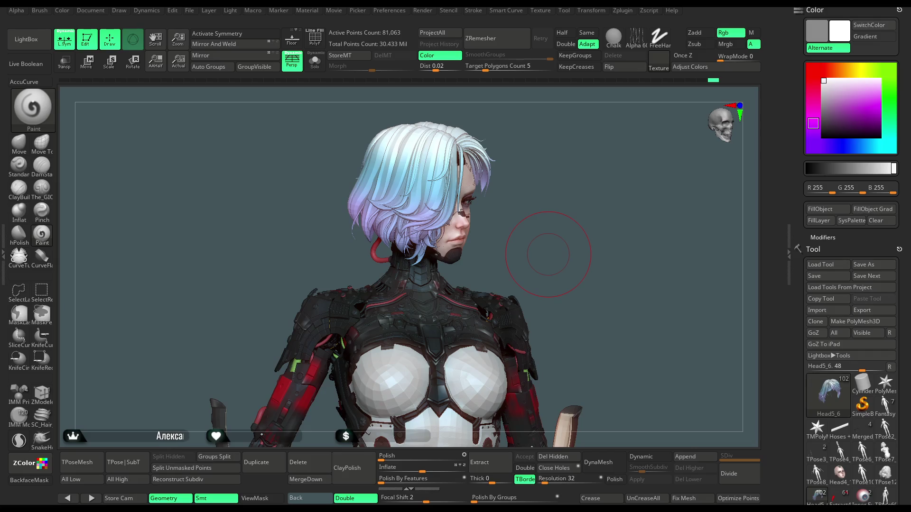
mouse_move(399, 412)
right_mouse_down()
mouse_move(559, 286)
mouse_move(593, 279)
mouse_move(534, 209)
mouse_move(524, 220)
mouse_move(531, 347)
mouse_move(520, 329)
mouse_move(418, 274)
right_mouse_up()
Make the Head subtool active, show the PolyF wireframe and zoom onto the chin guard.
left_click(418, 274, "alt")
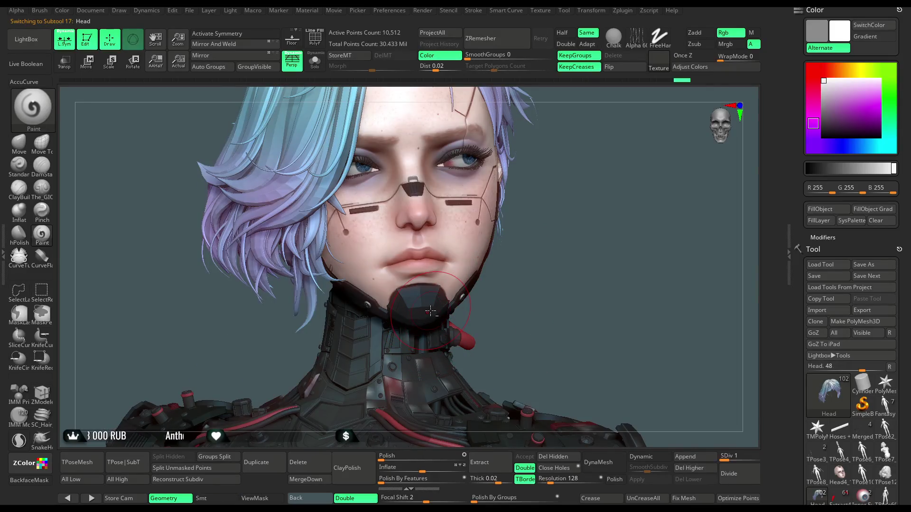
key("shift+f")
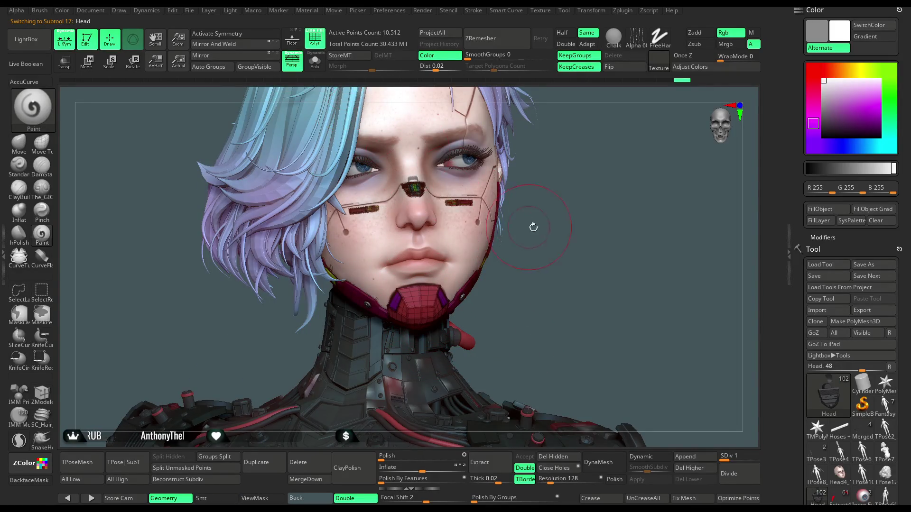
mouse_move(549, 235)
right_mouse_down()
mouse_move(606, 250)
mouse_move(465, 223)
right_mouse_up()
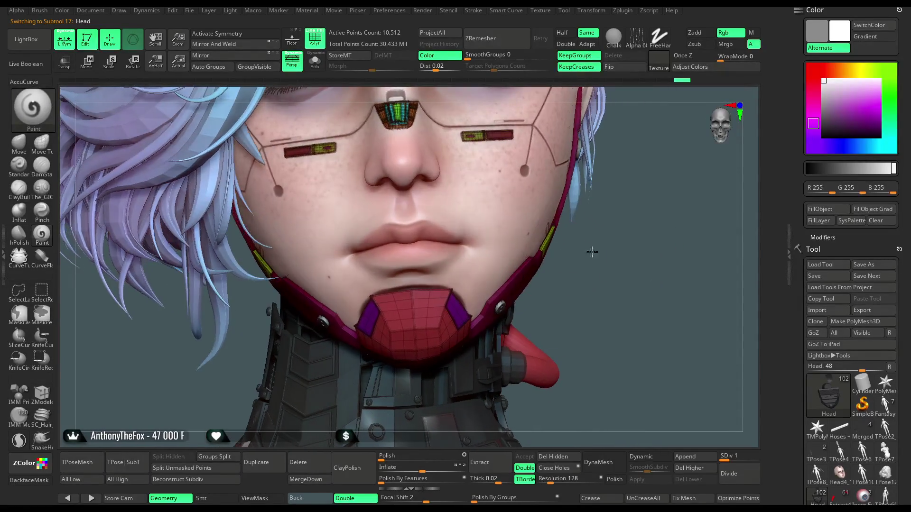
key("w")
right_click_drag(560, 237, 631, 246)
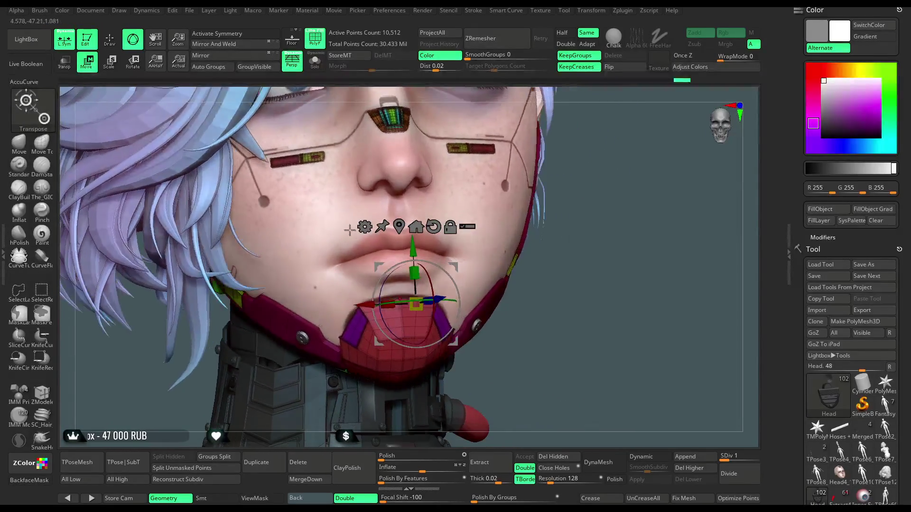
Try ZModeler's Set Symmetry action on the chin guard polygons.
left_click(42, 393)
key("r")
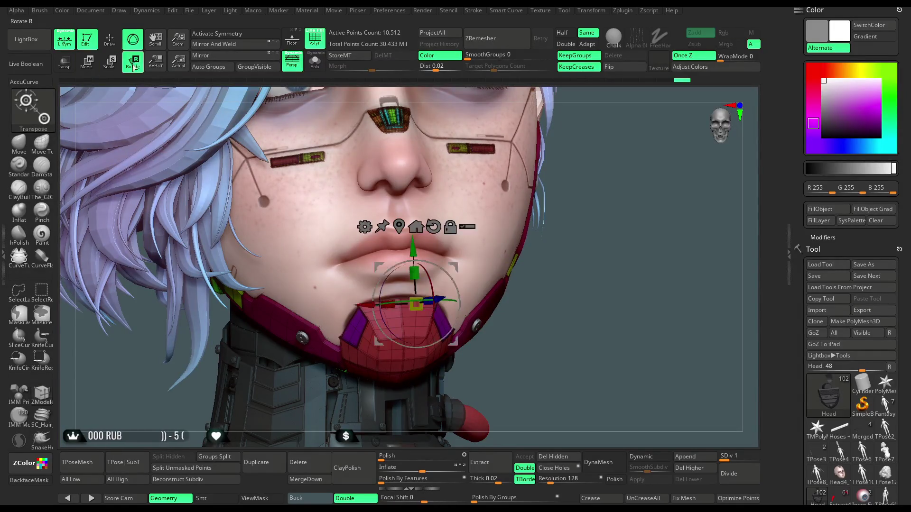
mouse_move(584, 266)
right_mouse_down()
mouse_move(598, 297)
mouse_move(272, 243)
right_mouse_up()
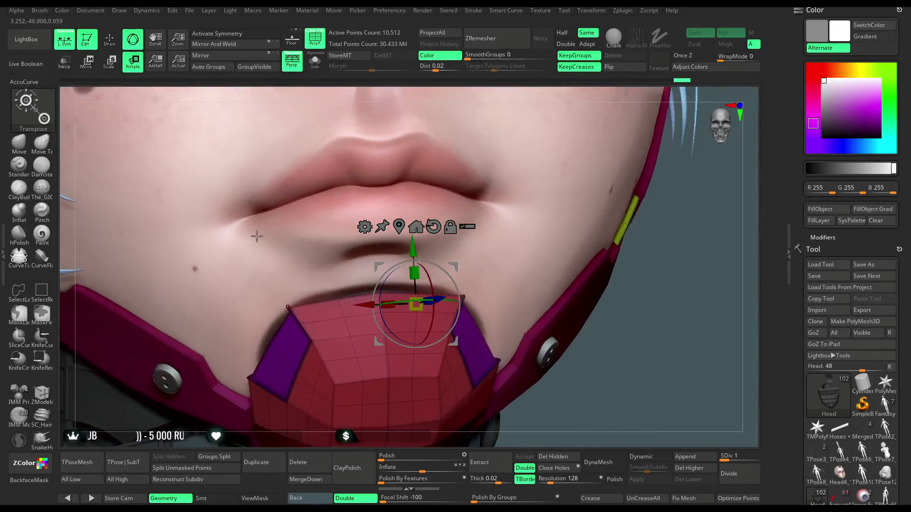
left_click(110, 39)
key("space")
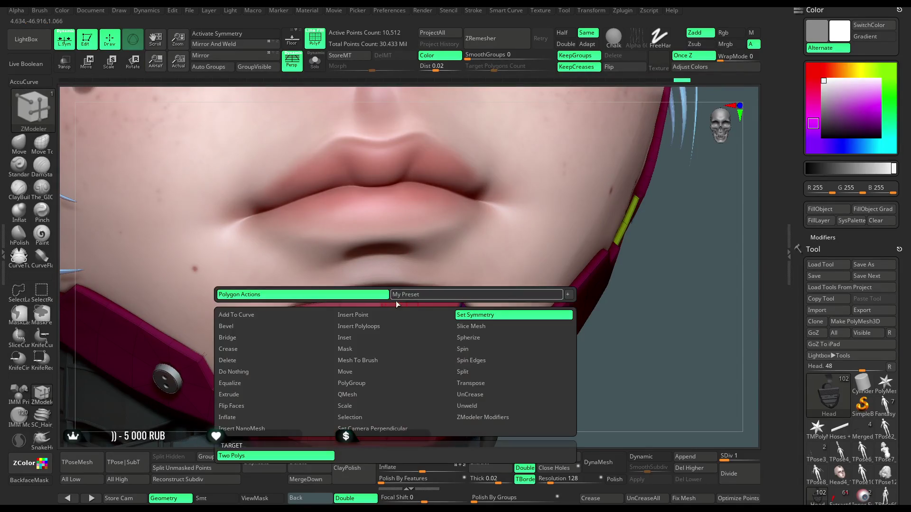
key("w")
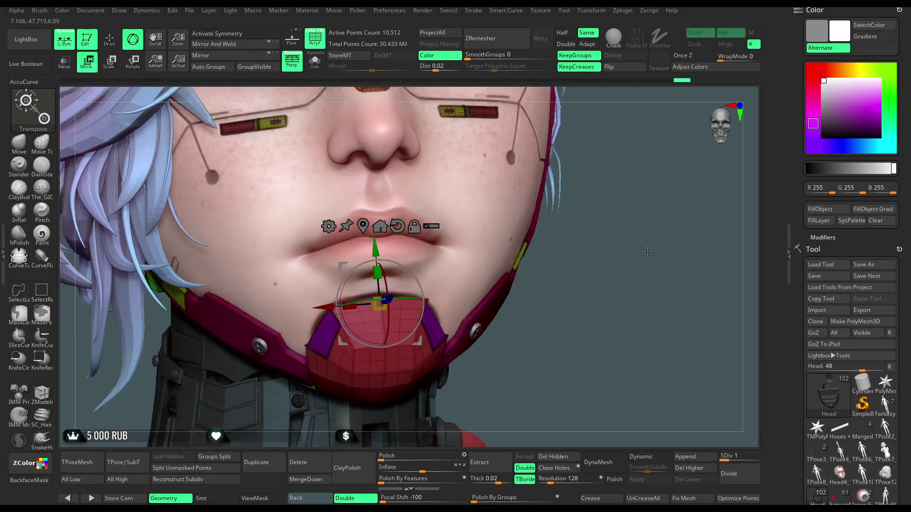
right_click_drag(660, 326, 334, 216)
Switch to the Move brush and turn on X symmetry, framing the mouth and chin frontally.
key("q")
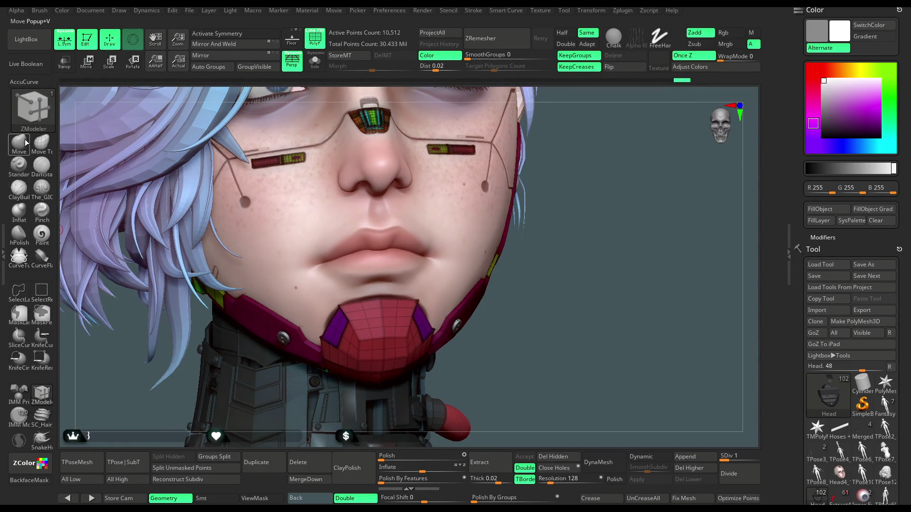
left_click(19, 142)
right_click_drag(179, 214, 176, 206)
key("space")
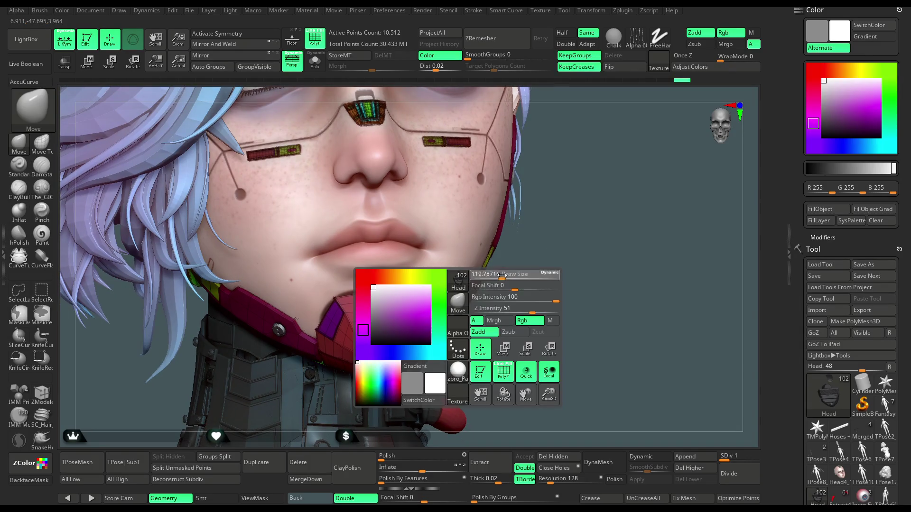
right_click_drag(534, 275, 469, 285)
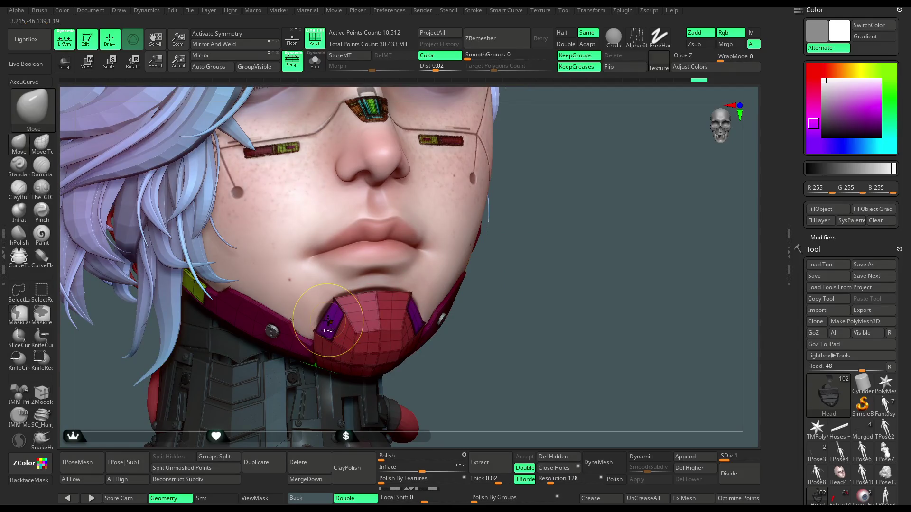
key("x")
left_click_drag(541, 306, 427, 311)
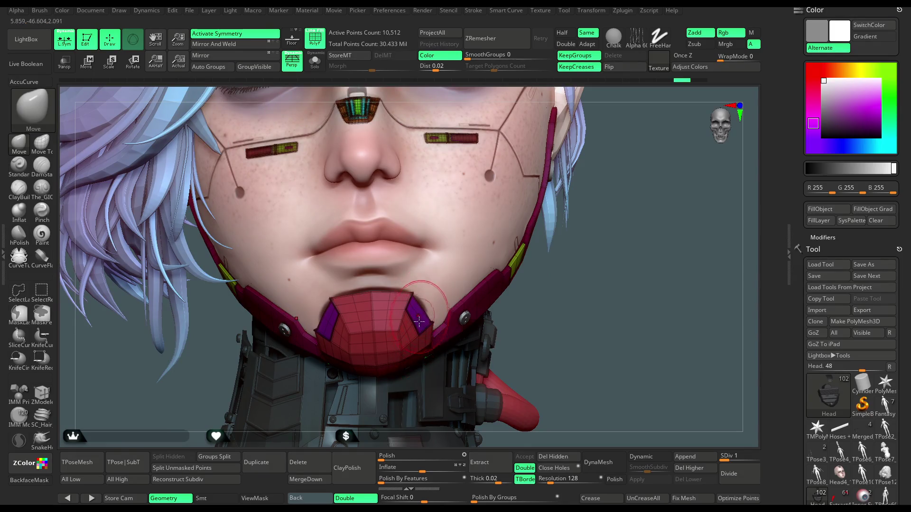
left_click_drag(597, 274, 536, 209, "alt")
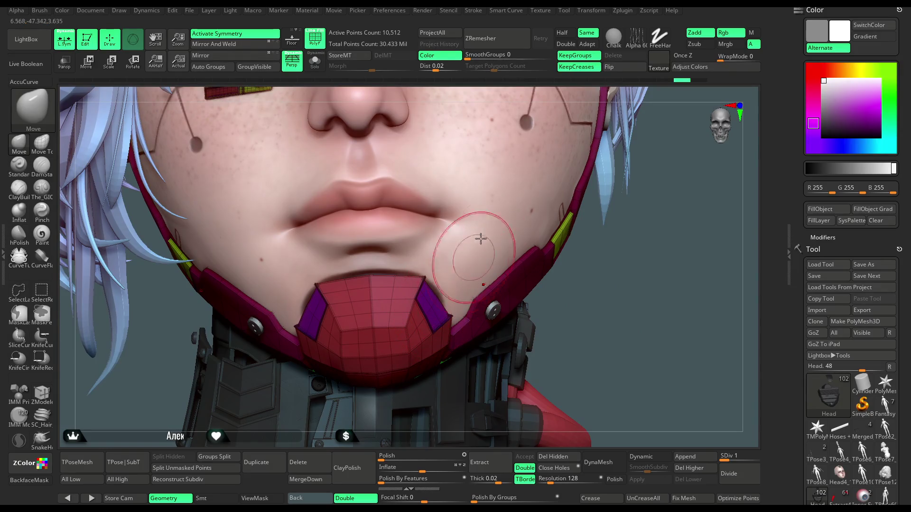
Run Use Posable Symmetry in Transform, then toggle Activate Symmetry off and back on.
left_click(623, 11)
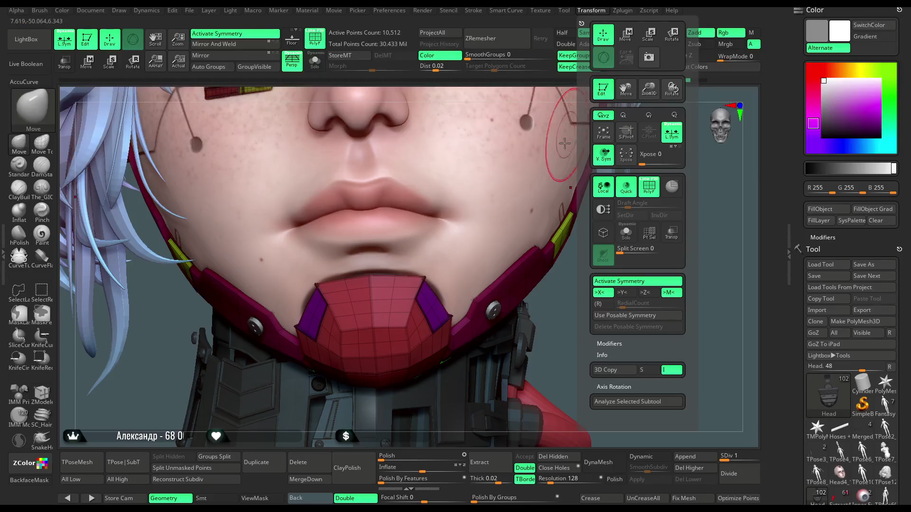
left_click(587, 10)
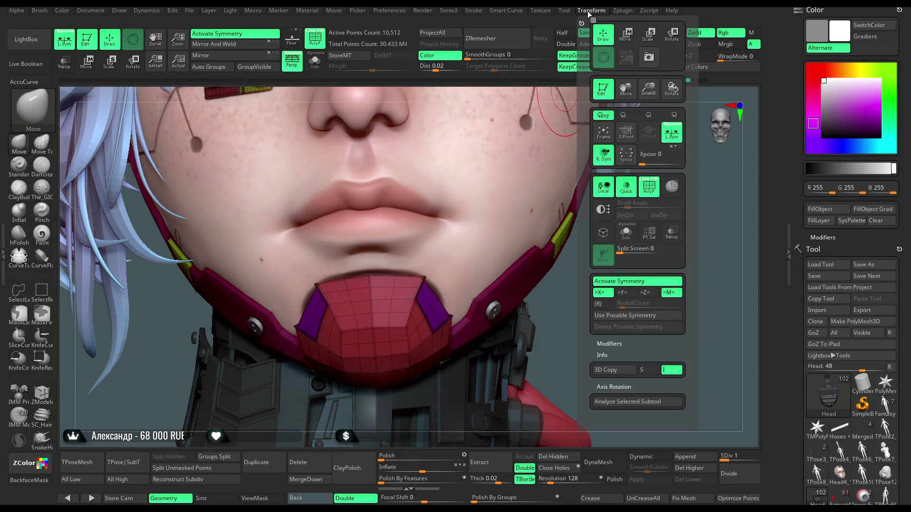
left_click(612, 317)
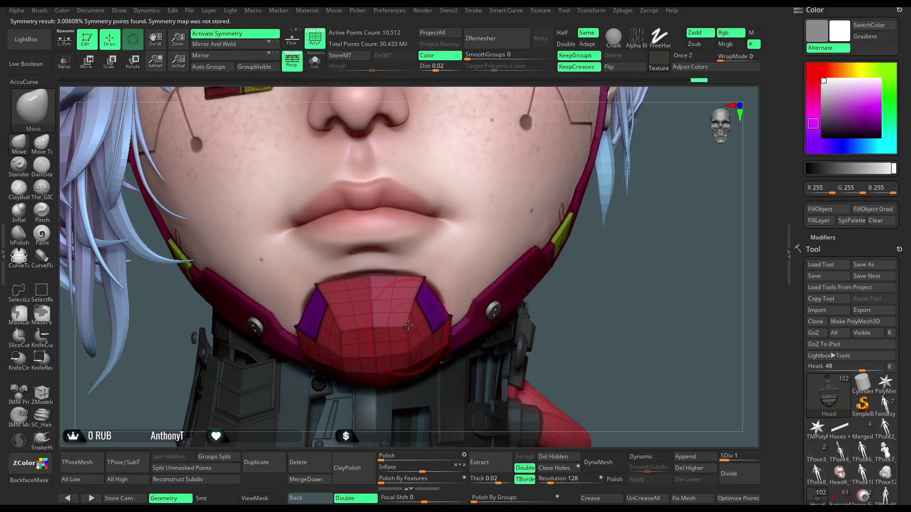
left_click(597, 11)
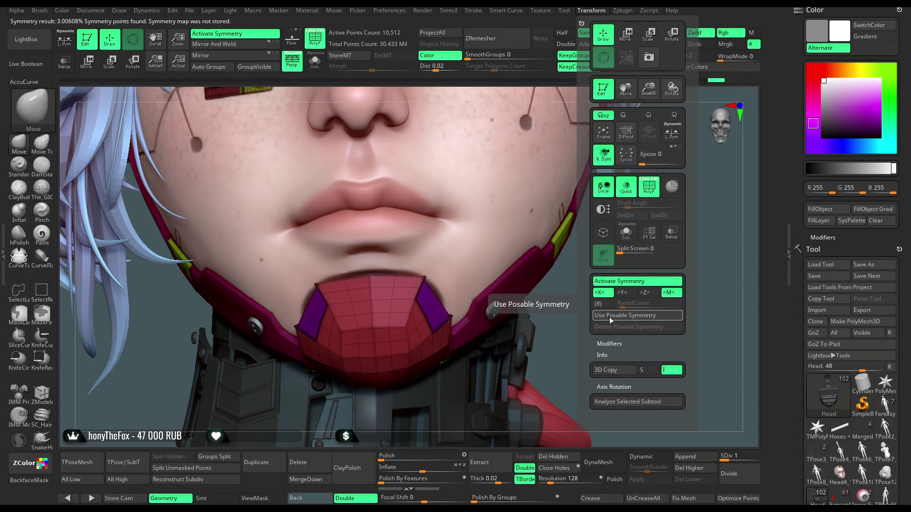
left_click(224, 37)
left_click(595, 11)
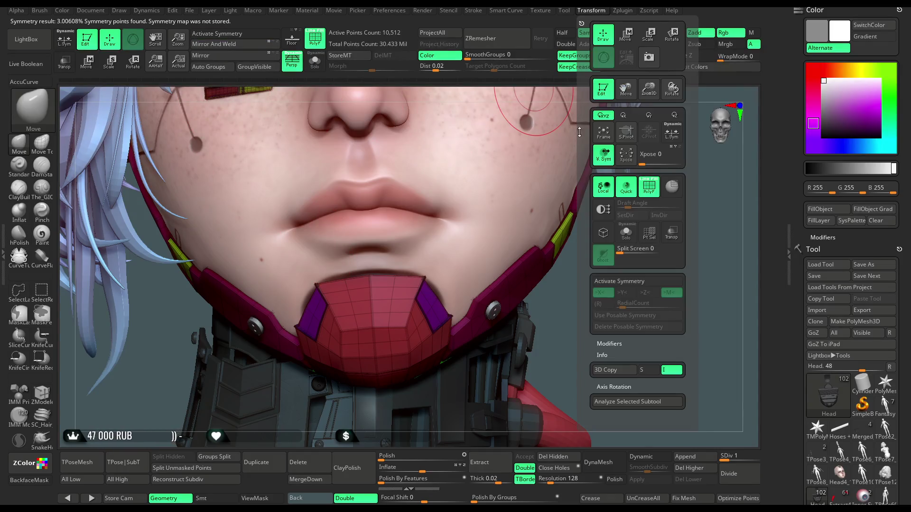
left_click(616, 281)
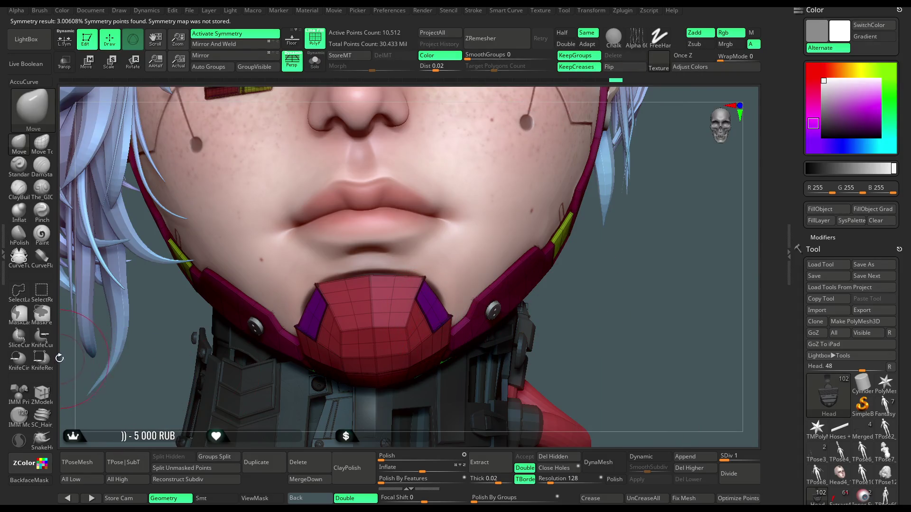
Retry ZModeler Set Symmetry, return to the Move brush, and select the Head4_14 face subtool.
left_click(44, 390)
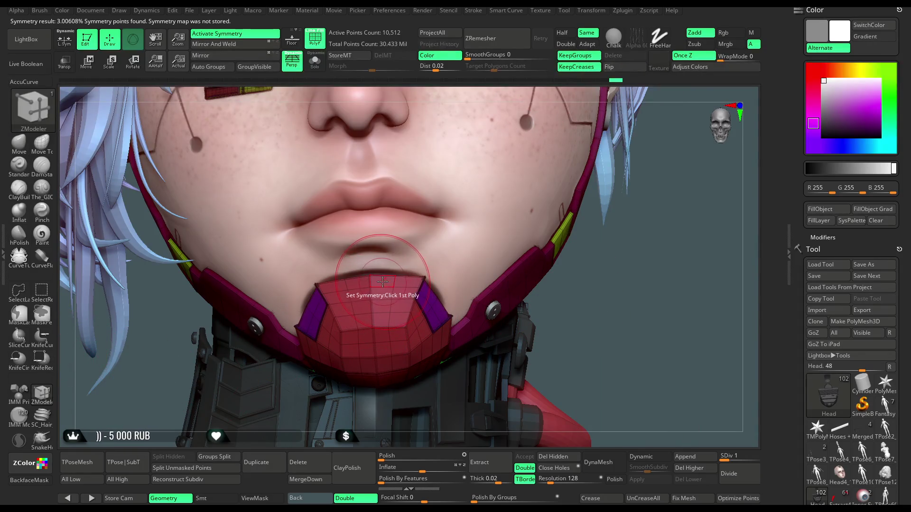
key("w")
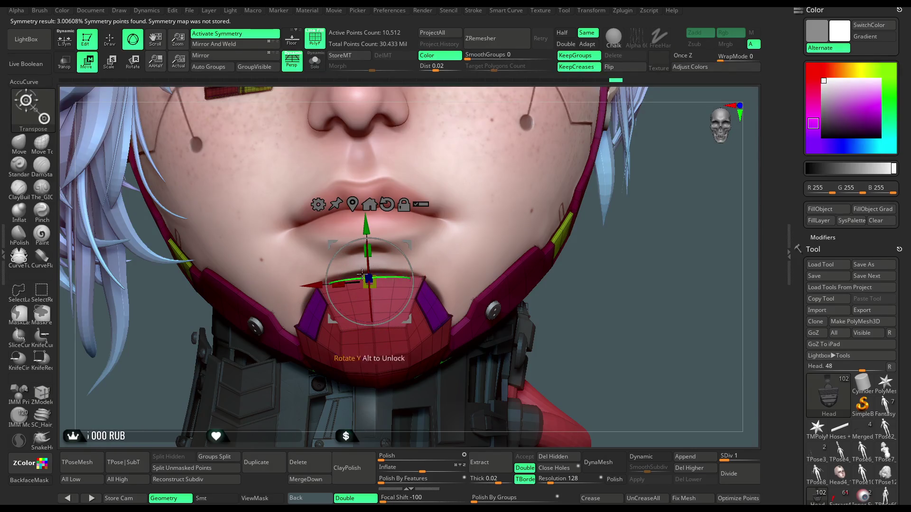
left_click(110, 40)
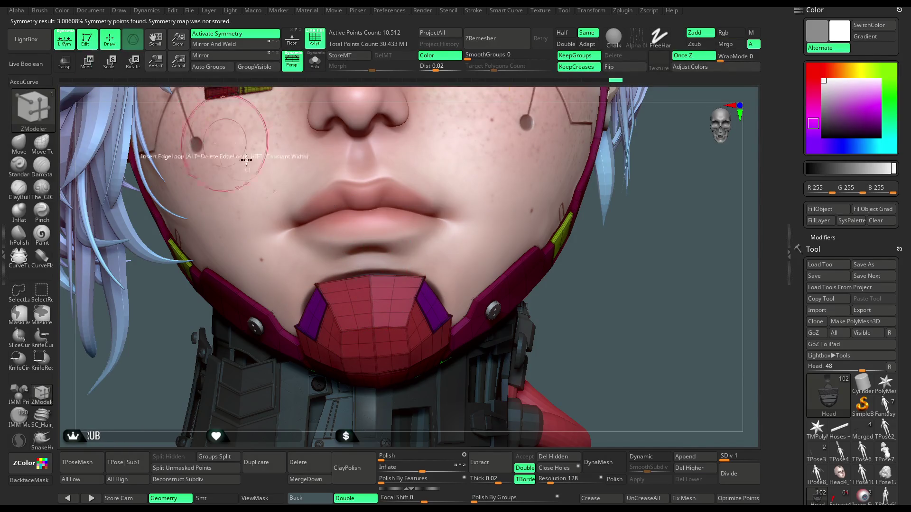
left_click(19, 143)
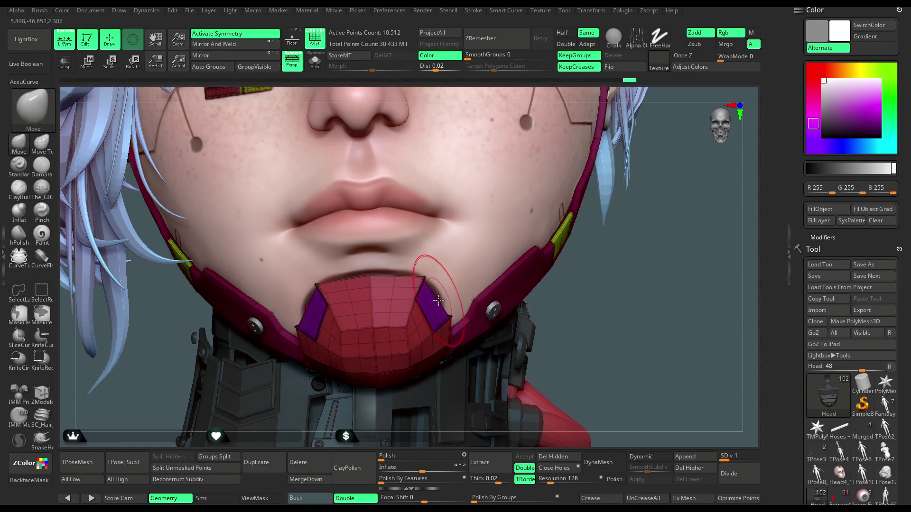
mouse_move(621, 313)
left_mouse_down()
mouse_move(633, 326)
mouse_move(600, 315)
mouse_move(269, 336)
mouse_move(301, 342)
mouse_move(417, 304)
mouse_move(474, 266)
mouse_move(474, 208)
mouse_move(704, 180)
mouse_move(398, 359)
mouse_move(347, 360)
left_mouse_up()
mouse_move(456, 289)
left_mouse_down()
mouse_move(520, 235)
mouse_move(502, 206)
mouse_move(480, 207)
left_mouse_up()
left_click(397, 257, "alt")
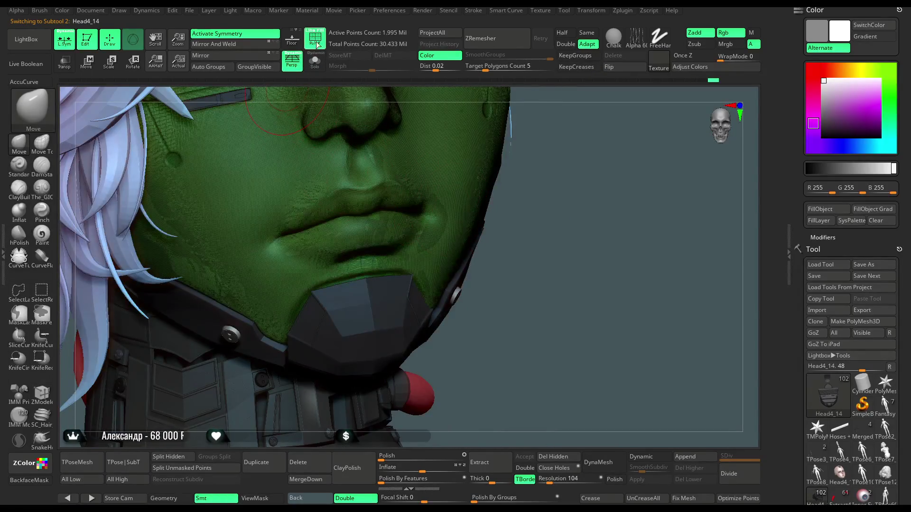
Hide the wireframe, orbit around the lips and mask, then frame the whole head with F.
left_click(314, 42)
left_click_drag(540, 219, 541, 180, "alt")
key("space")
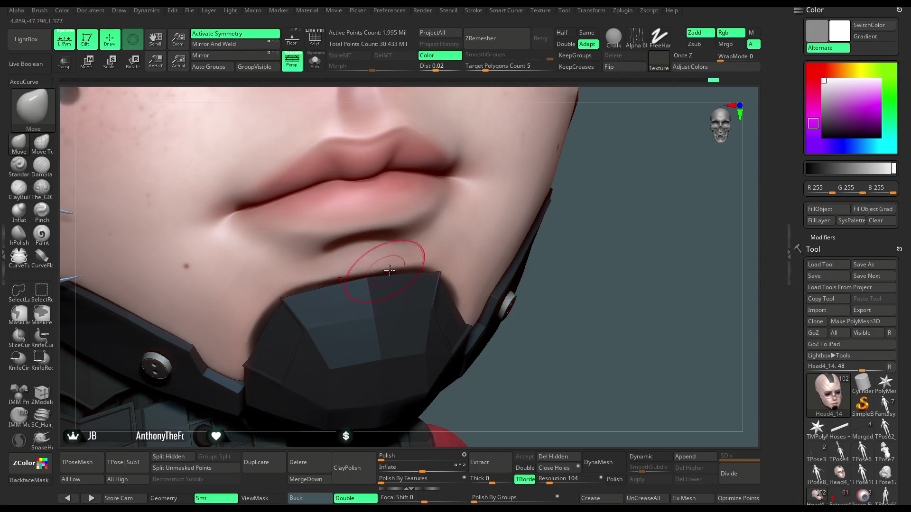
right_click_drag(422, 271, 438, 276)
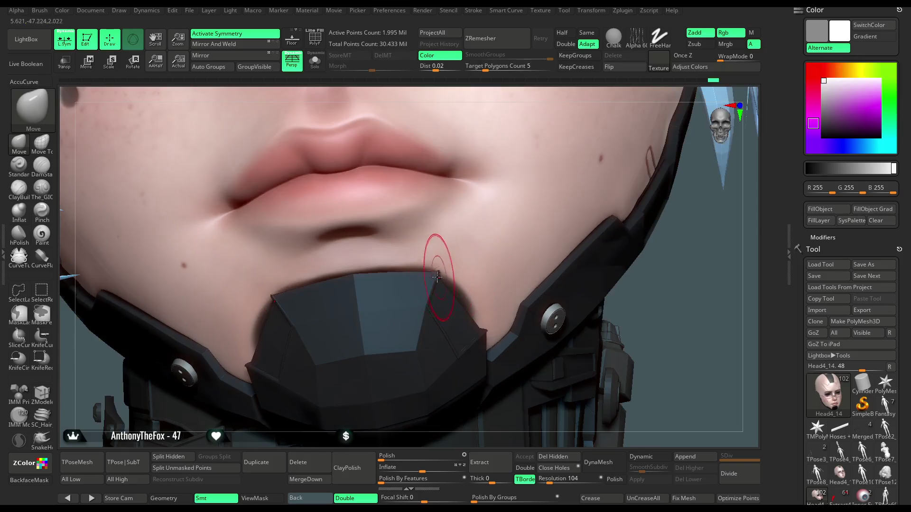
mouse_move(550, 119)
right_mouse_down()
mouse_move(631, 156)
mouse_move(466, 301)
right_mouse_up()
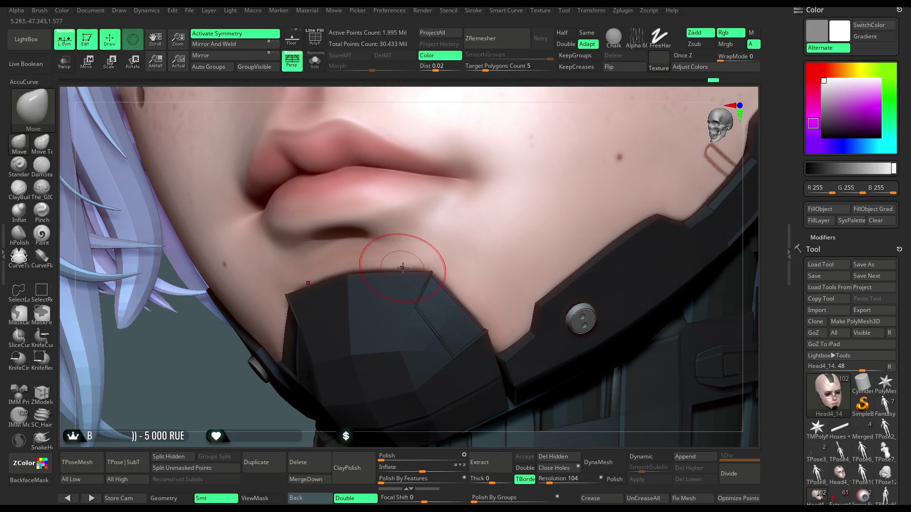
key("f")
mouse_move(617, 204)
left_mouse_down()
mouse_move(634, 213)
mouse_move(568, 235)
mouse_move(535, 226)
mouse_move(549, 238)
mouse_move(538, 237)
left_mouse_up()
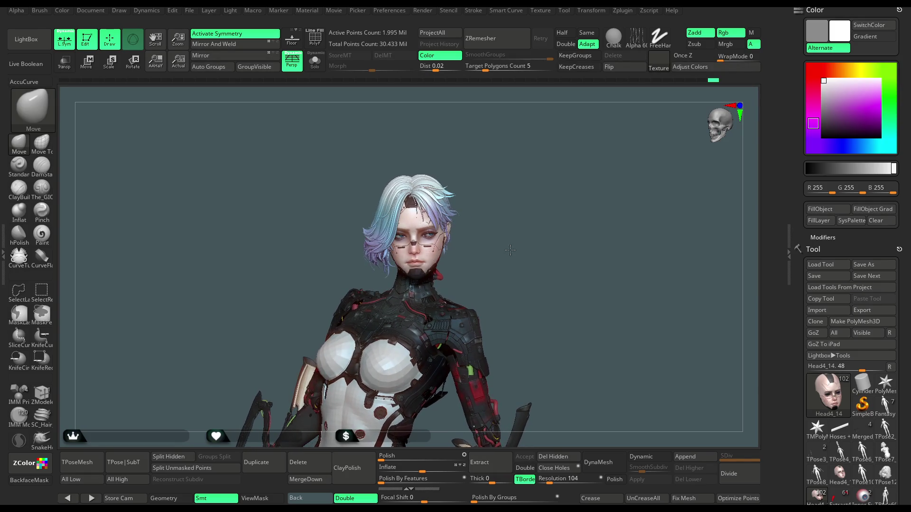
Zoom out to the whole character and raise every subtool to its highest level with All High.
mouse_move(511, 251)
left_mouse_down()
mouse_move(539, 248)
mouse_move(584, 264)
mouse_move(563, 295)
mouse_move(576, 294)
mouse_move(567, 295)
left_mouse_up()
key("space")
left_click_drag(560, 262, 497, 306)
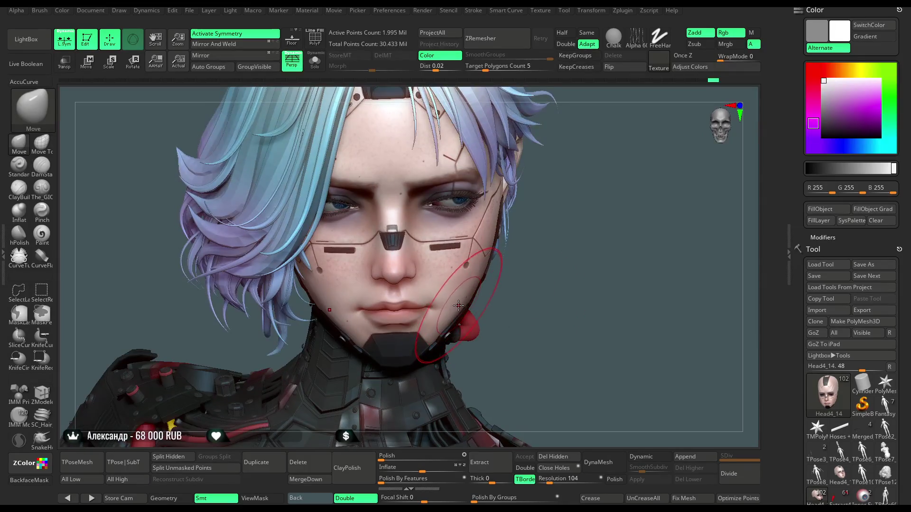
mouse_move(561, 274)
left_mouse_down()
mouse_move(570, 220)
mouse_move(558, 188)
mouse_move(553, 242)
mouse_move(543, 224)
left_mouse_up()
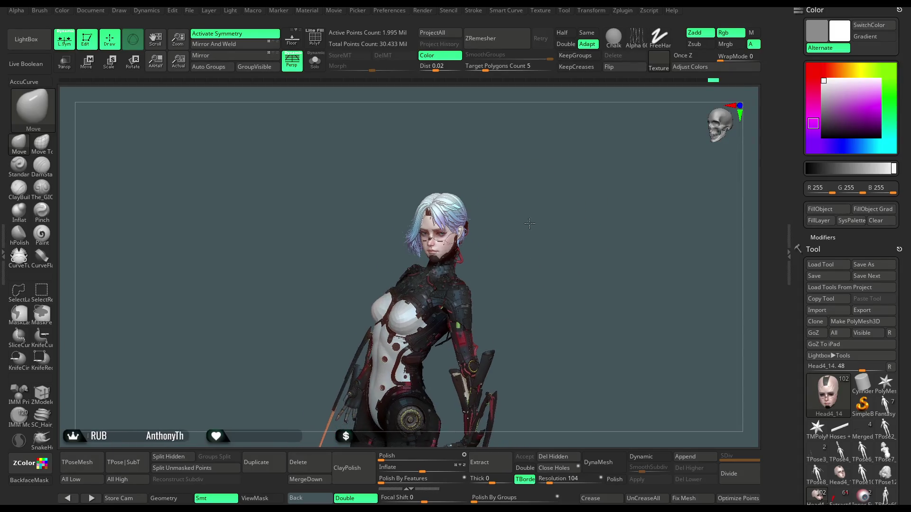
mouse_move(541, 228)
left_mouse_down()
mouse_move(572, 233)
mouse_move(562, 226)
mouse_move(525, 249)
mouse_move(558, 226)
left_mouse_up()
key("space")
key("space")
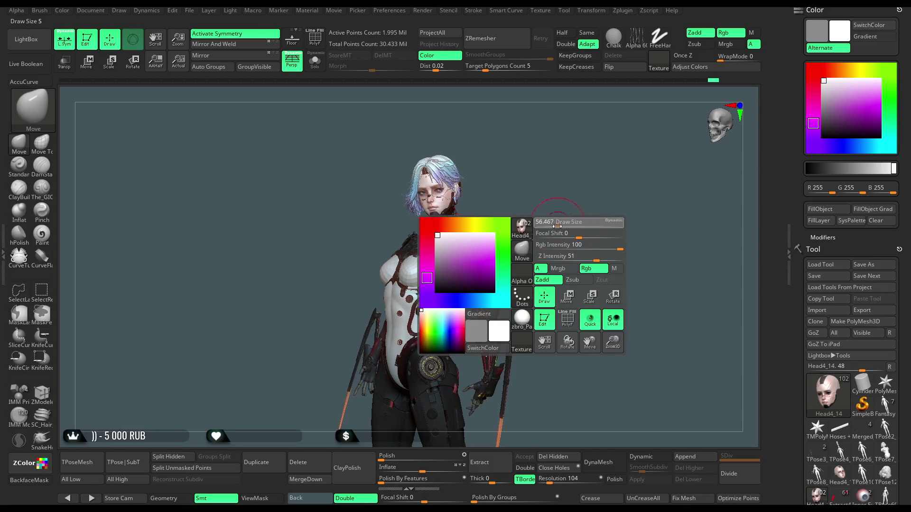
left_click(124, 480)
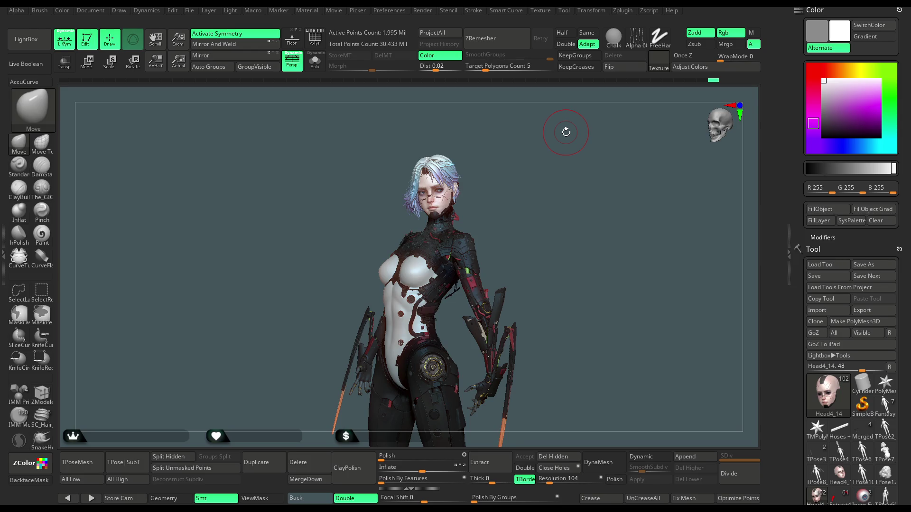
Reframe the head and torso, then Alt-click the hair to select subtool Head5_6.
right_click_drag(532, 251, 551, 241, "ctrl")
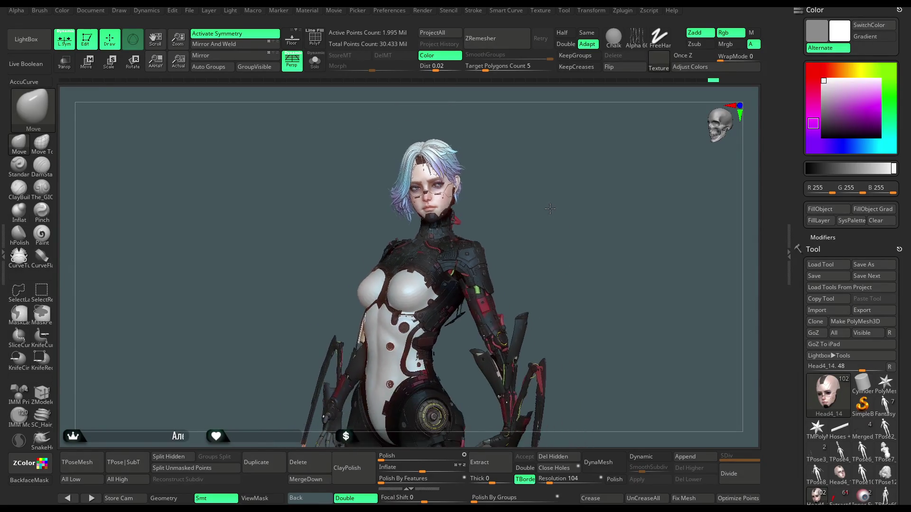
mouse_move(548, 231)
right_mouse_down()
mouse_move(539, 234)
mouse_move(549, 236)
mouse_move(541, 238)
mouse_move(551, 255)
right_mouse_up()
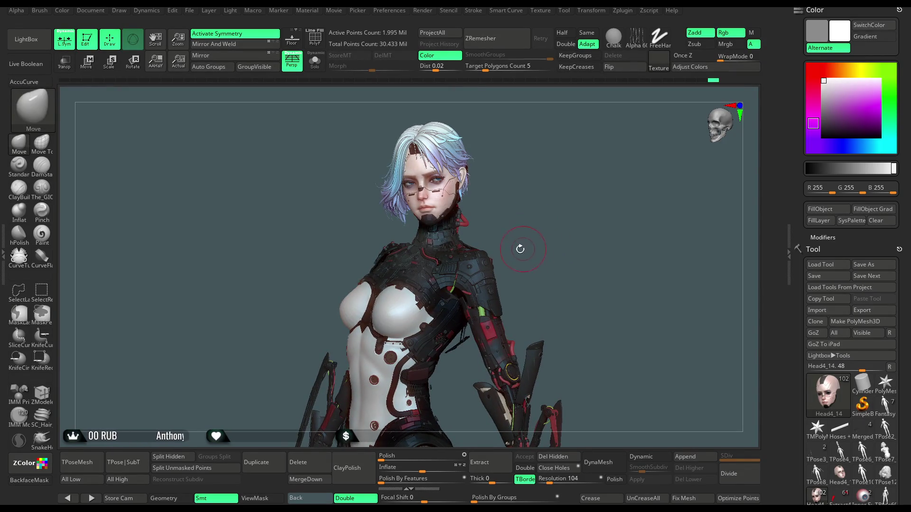
mouse_move(527, 253)
right_mouse_down()
mouse_move(539, 286)
mouse_move(556, 243)
mouse_move(550, 229)
right_mouse_up()
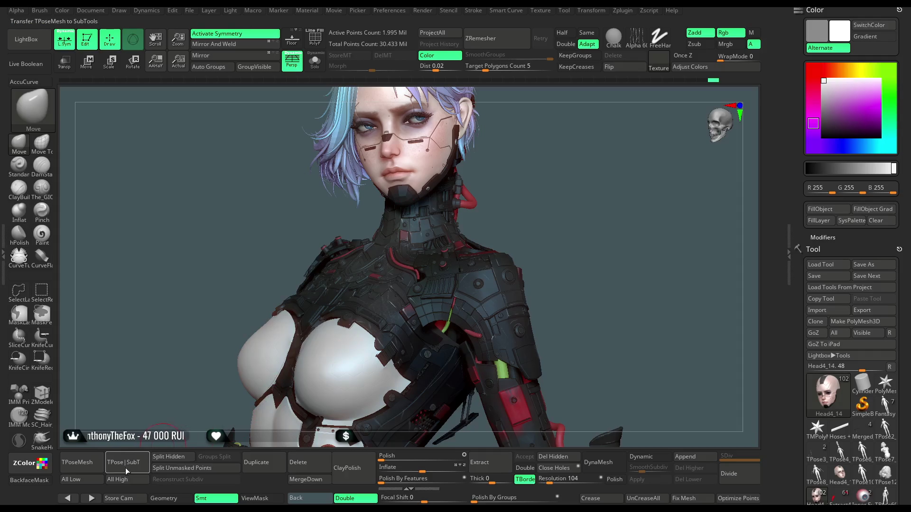
left_click(71, 479)
mouse_move(563, 242)
right_mouse_down("ctrl")
mouse_move(559, 222)
mouse_move(542, 217)
mouse_move(552, 209)
mouse_move(545, 220)
mouse_move(571, 232)
mouse_move(532, 226)
mouse_move(543, 250)
mouse_move(537, 235)
right_mouse_up("ctrl")
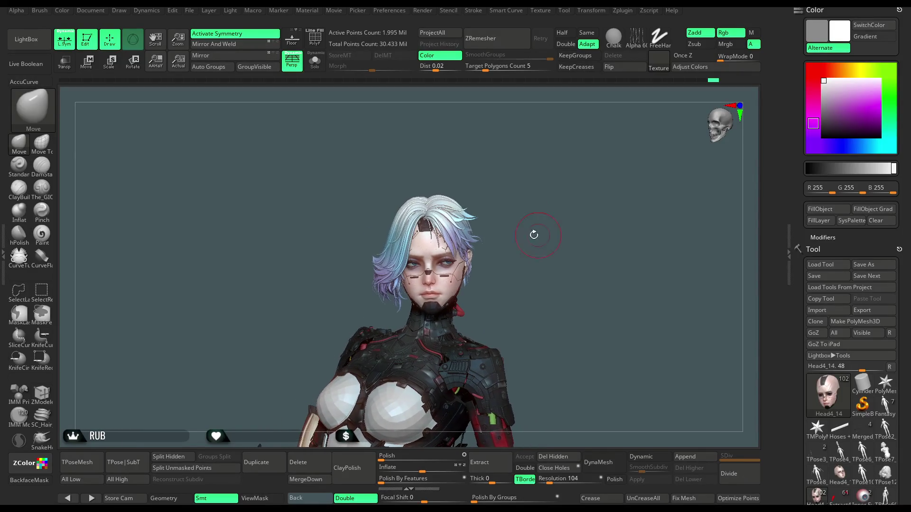
left_click(474, 223, "alt")
key("space")
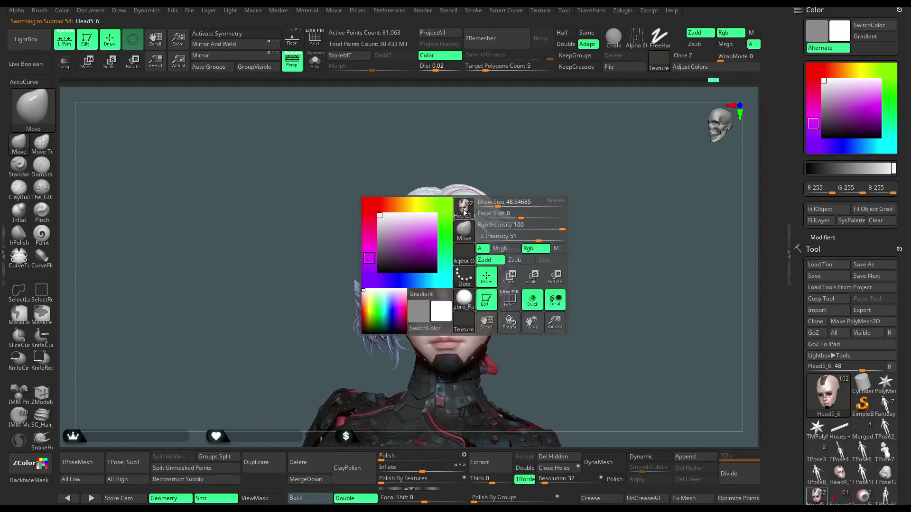
Disable L.Sym on the hair subtool and orbit to inspect the back of the hair.
left_click(68, 44)
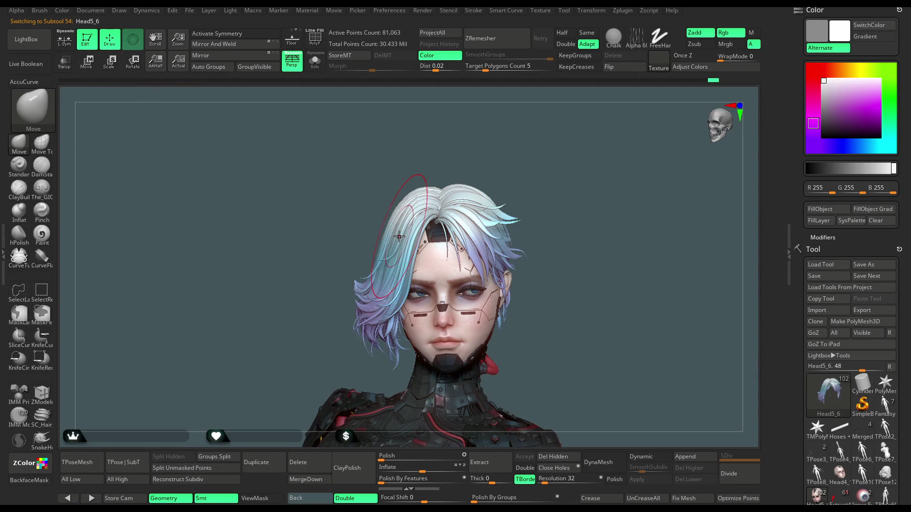
left_click_drag(433, 152, 402, 228)
mouse_move(427, 157)
left_mouse_down()
mouse_move(468, 148)
mouse_move(479, 180)
mouse_move(401, 242)
mouse_move(403, 214)
left_mouse_up()
key("space")
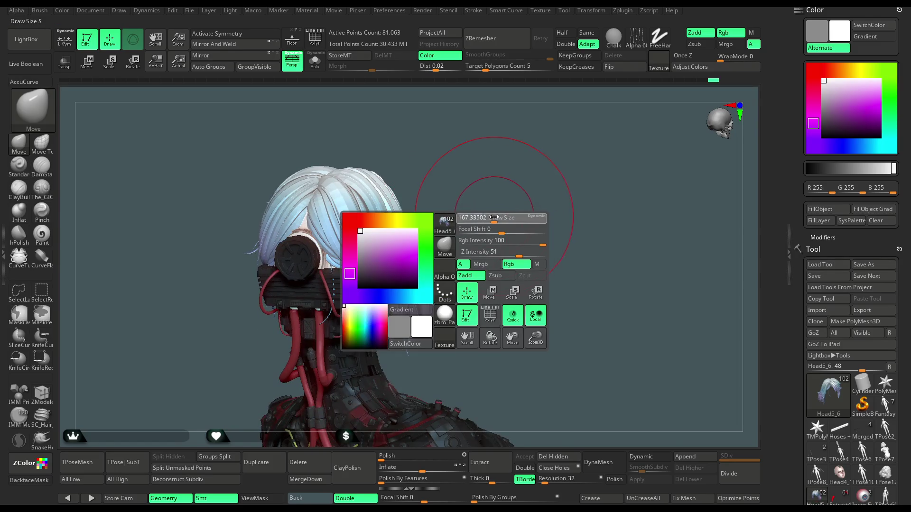
left_click_drag(508, 201, 400, 218)
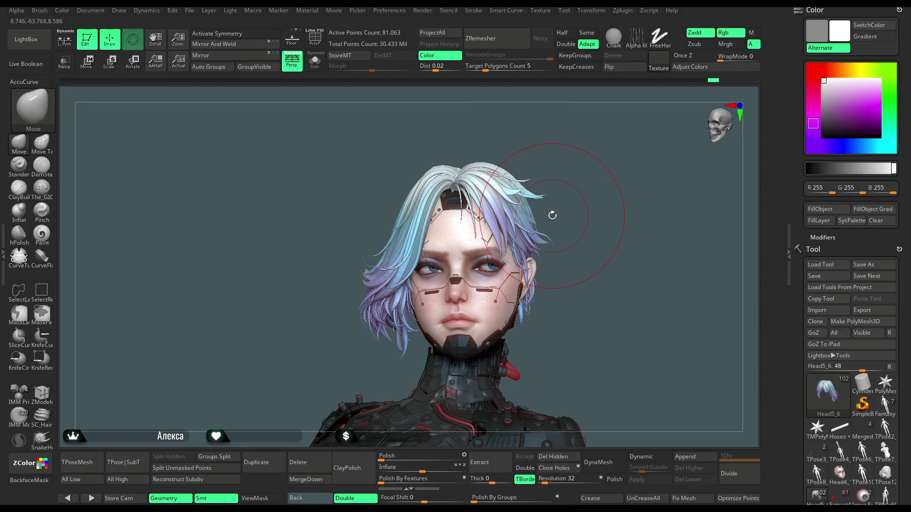
mouse_move(645, 297)
left_mouse_down()
mouse_move(636, 306)
mouse_move(722, 316)
left_mouse_up()
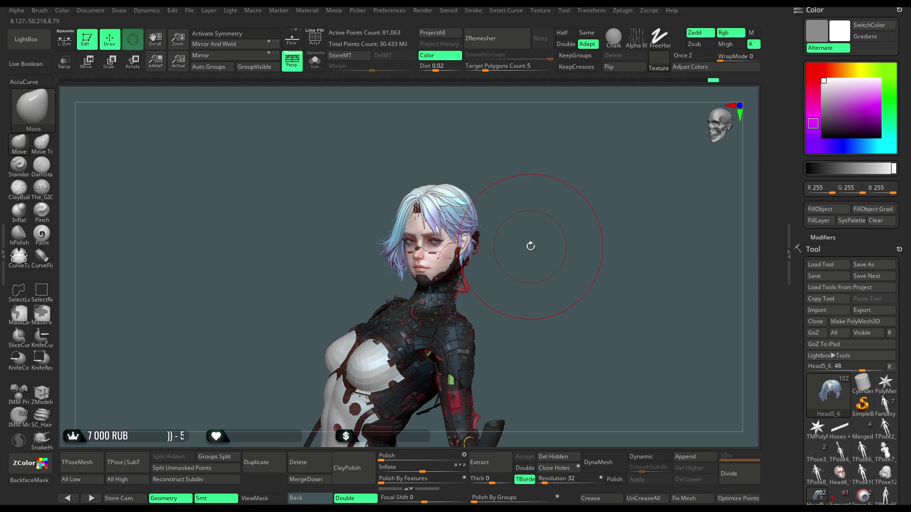
mouse_move(531, 246)
left_mouse_down()
mouse_move(494, 212)
mouse_move(539, 216)
mouse_move(508, 228)
mouse_move(557, 232)
mouse_move(596, 215)
mouse_move(464, 301)
left_mouse_up()
Spin the character from front to three-quarter view to inspect the head and hair.
key("space")
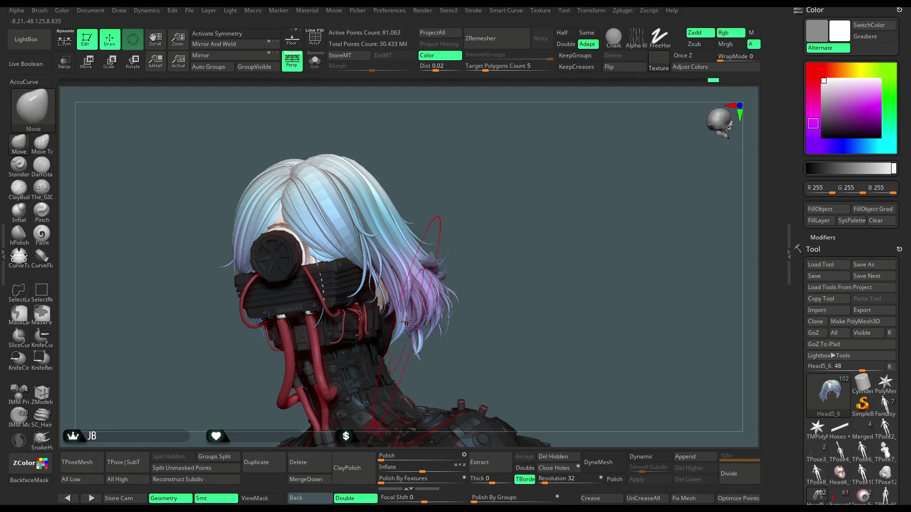
mouse_move(474, 285)
left_mouse_down()
mouse_move(522, 246)
mouse_move(634, 195)
mouse_move(571, 226)
mouse_move(474, 218)
mouse_move(366, 231)
left_mouse_up()
key("space")
mouse_move(498, 138)
left_mouse_down()
mouse_move(469, 167)
mouse_move(488, 163)
mouse_move(498, 183)
left_mouse_up()
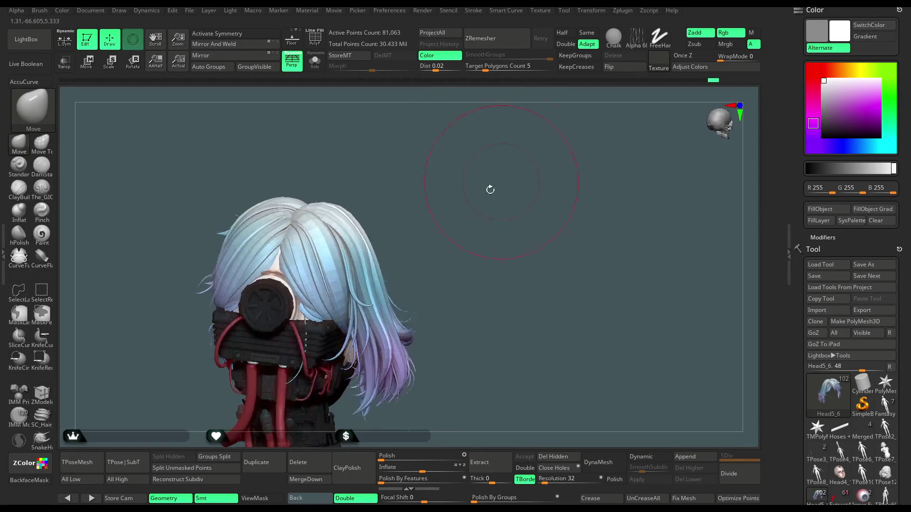
mouse_move(450, 228)
left_mouse_down()
mouse_move(489, 150)
mouse_move(502, 214)
mouse_move(500, 199)
mouse_move(474, 222)
mouse_move(489, 216)
mouse_move(472, 222)
mouse_move(474, 212)
left_mouse_up()
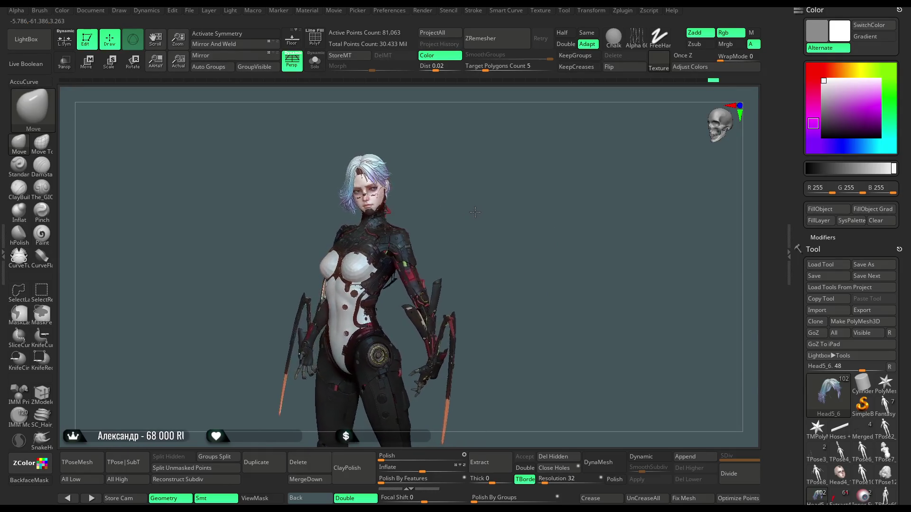
mouse_move(481, 212)
left_mouse_down()
mouse_move(469, 212)
mouse_move(499, 208)
left_mouse_up()
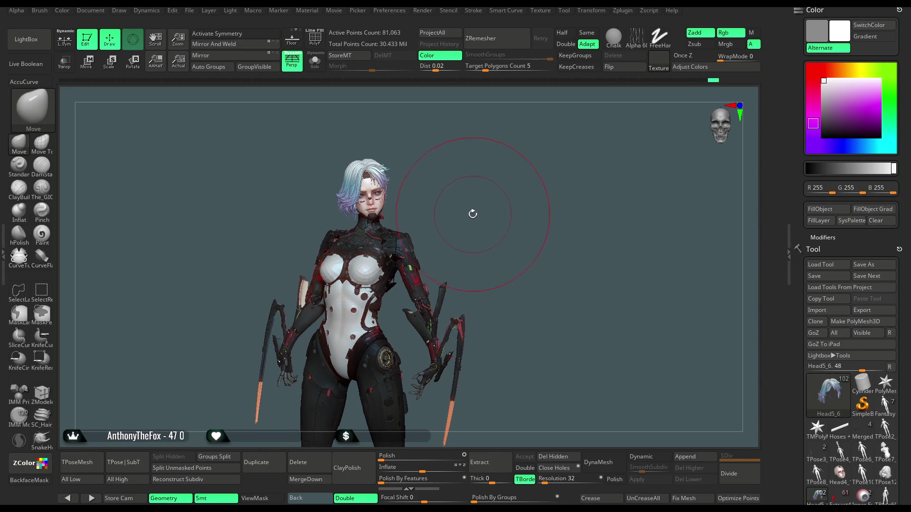
mouse_move(462, 217)
left_mouse_down()
mouse_move(509, 258)
mouse_move(504, 198)
mouse_move(517, 191)
mouse_move(508, 237)
mouse_move(488, 212)
mouse_move(488, 224)
mouse_move(532, 219)
mouse_move(504, 222)
left_mouse_up()
key("space")
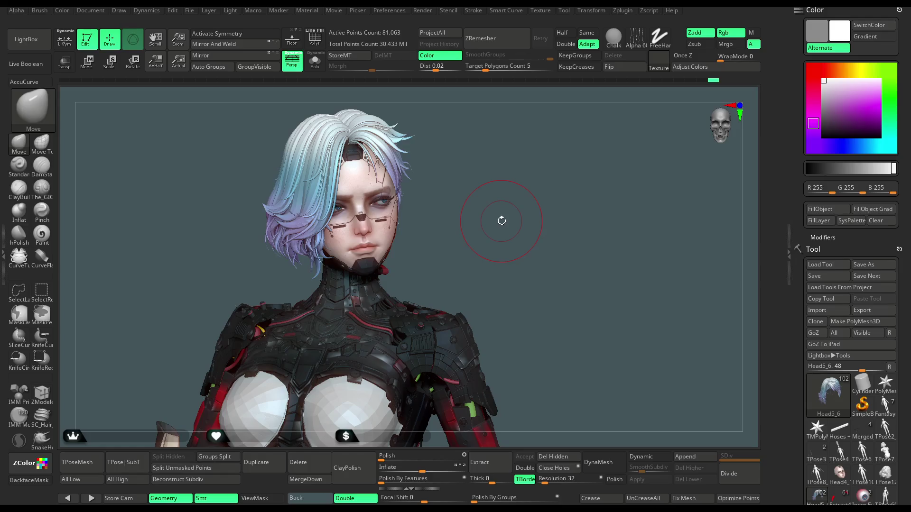
Turn to side profile, zoom onto the face, and Alt-click to select the Head subtool.
left_click_drag(498, 214, 485, 221)
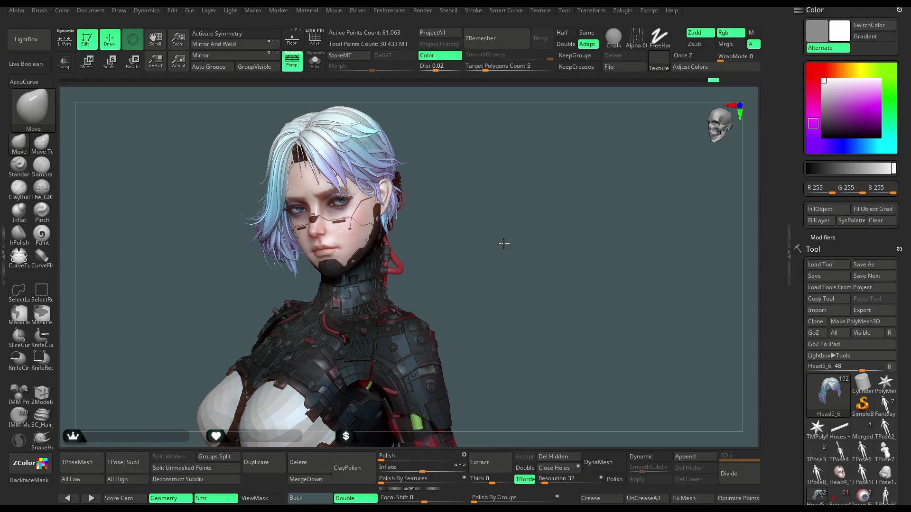
scroll(504, 244, "down", 3)
left_click_drag(498, 228, 484, 232)
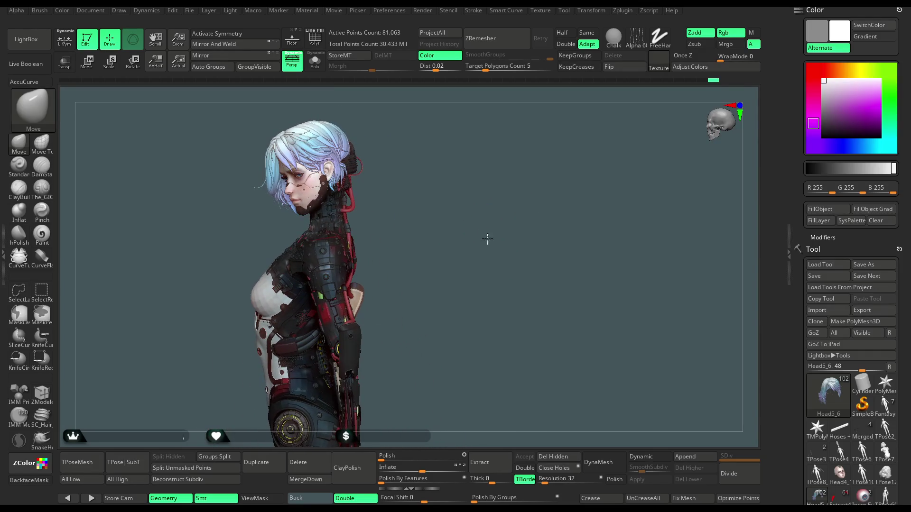
scroll(488, 244, "up", 5)
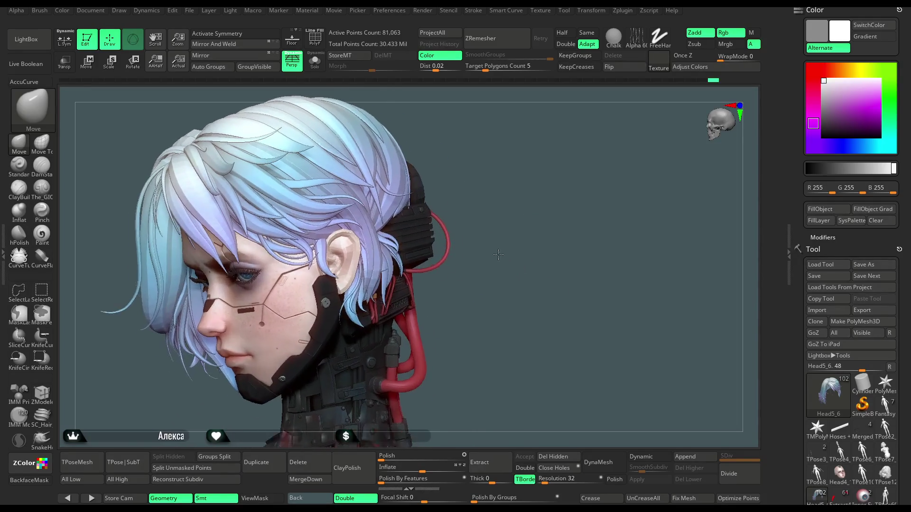
scroll(497, 253, "up", 4)
left_click(448, 243, "alt")
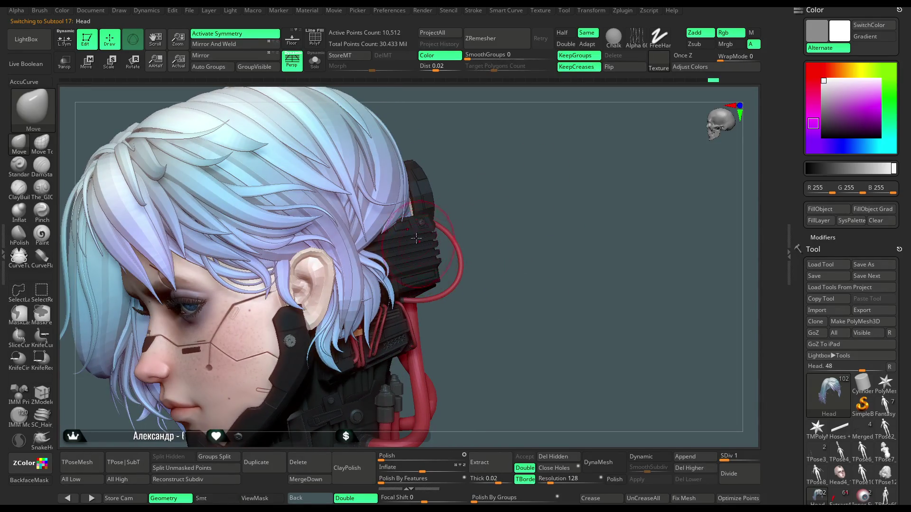
Solo the Head subtool with PolyF on and hide everything but its blue ribbed strip polygroup.
left_click(314, 61)
left_click(314, 38)
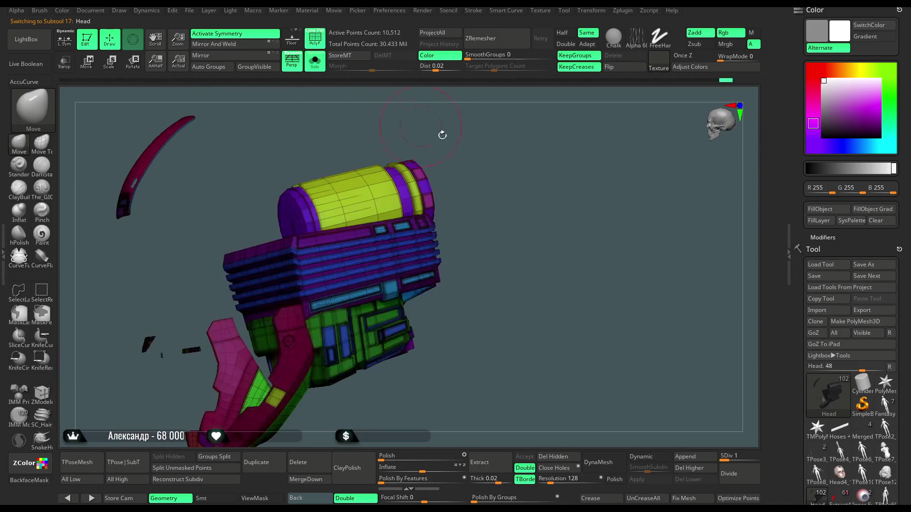
scroll(402, 224, "up", 5)
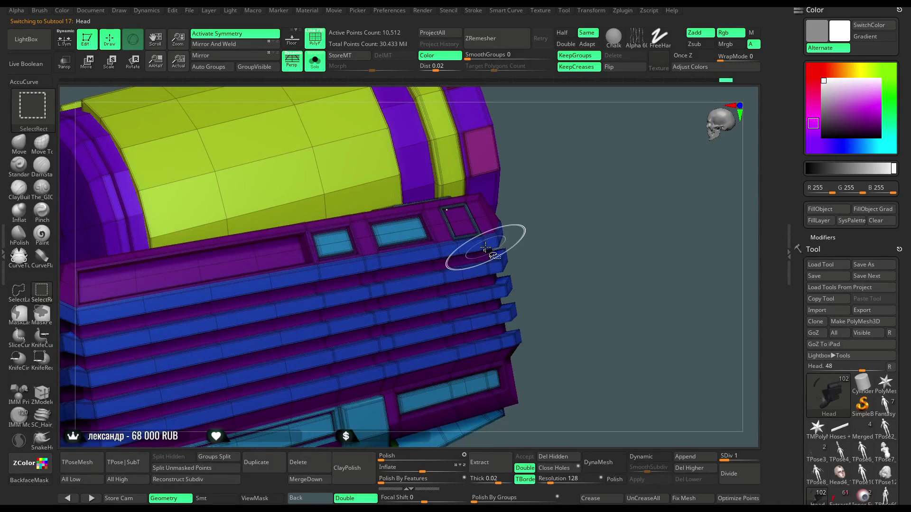
left_click(485, 247, "ctrl+shift")
mouse_move(541, 195)
left_mouse_down()
mouse_move(567, 186)
mouse_move(569, 199)
mouse_move(563, 181)
mouse_move(538, 211)
left_mouse_up()
key("f")
right_click(536, 212)
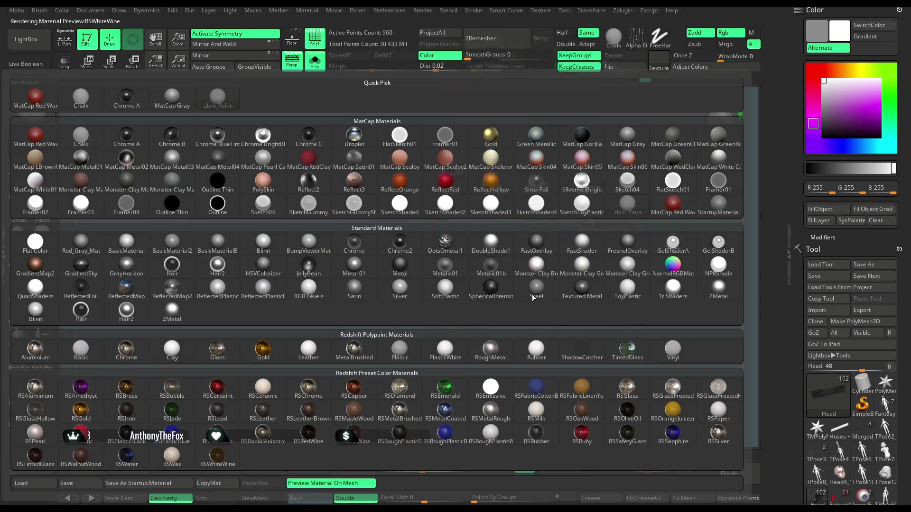
Fill the isolated strips with the ReflectYellow material using M-only FillObject.
left_click(533, 299)
left_click(501, 175)
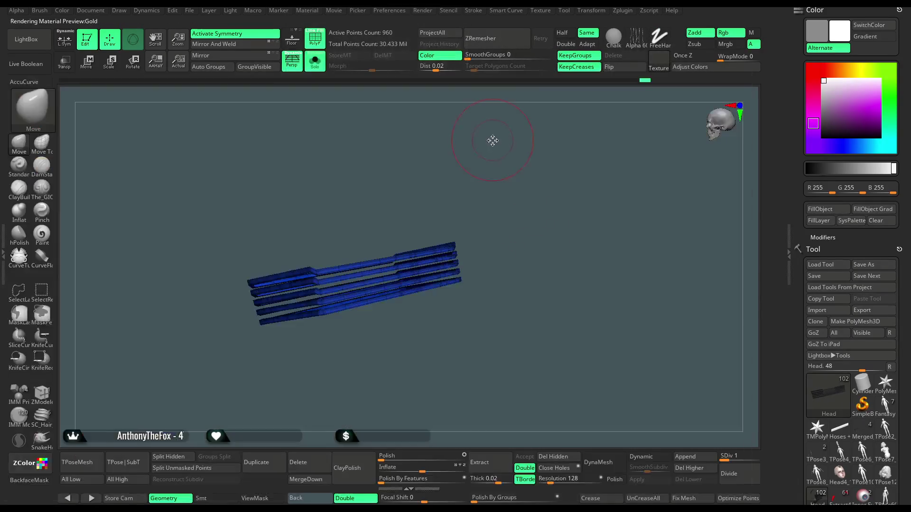
left_click(751, 33)
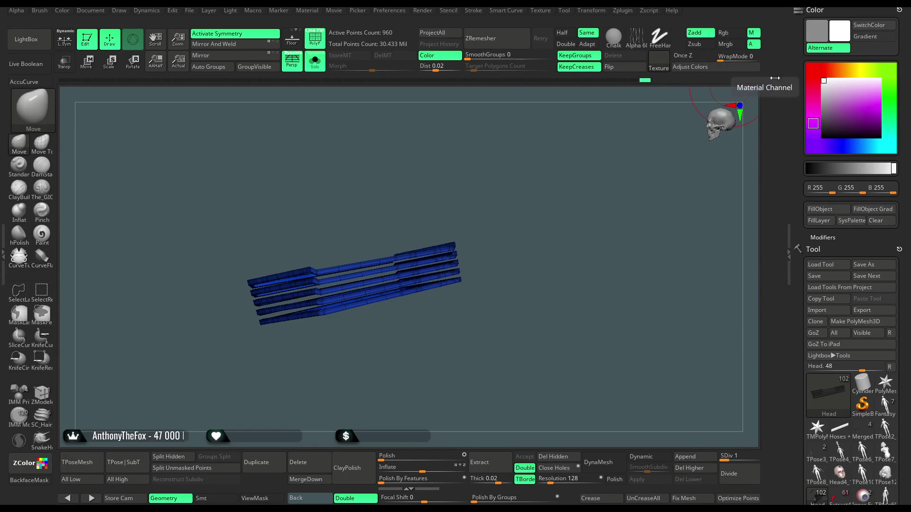
left_click(820, 209)
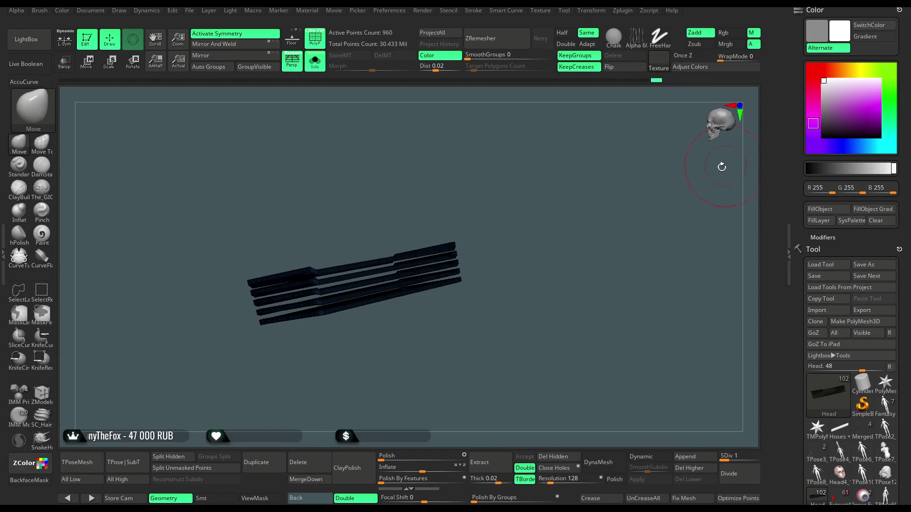
left_click(725, 32)
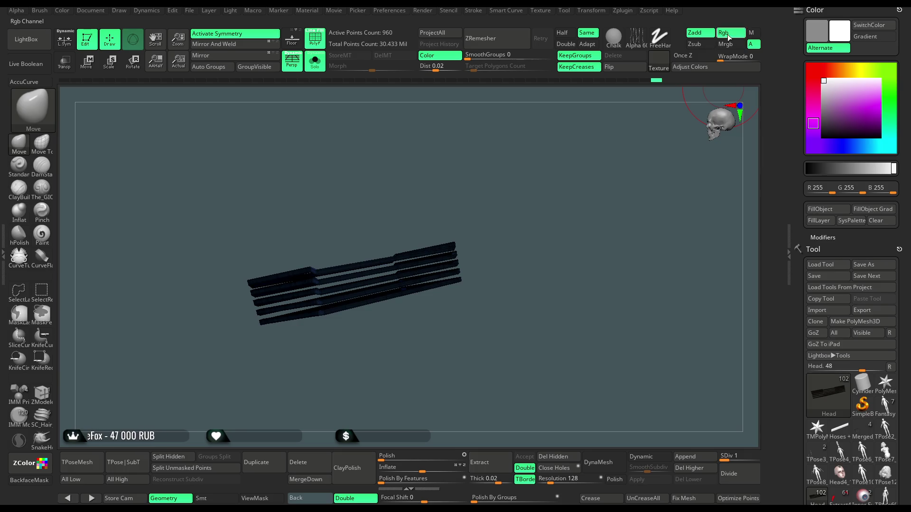
left_click(814, 211)
Turn off PolyF and unhide the rest of the device.
mouse_move(687, 230)
left_mouse_down()
mouse_move(621, 320)
mouse_move(565, 262)
mouse_move(392, 152)
left_mouse_up()
key("shift+f")
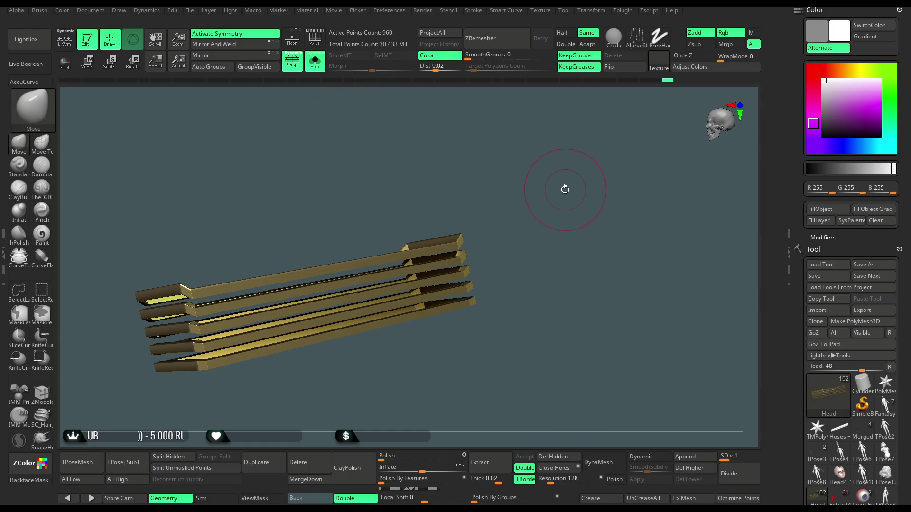
left_click(565, 189, "ctrl+shift")
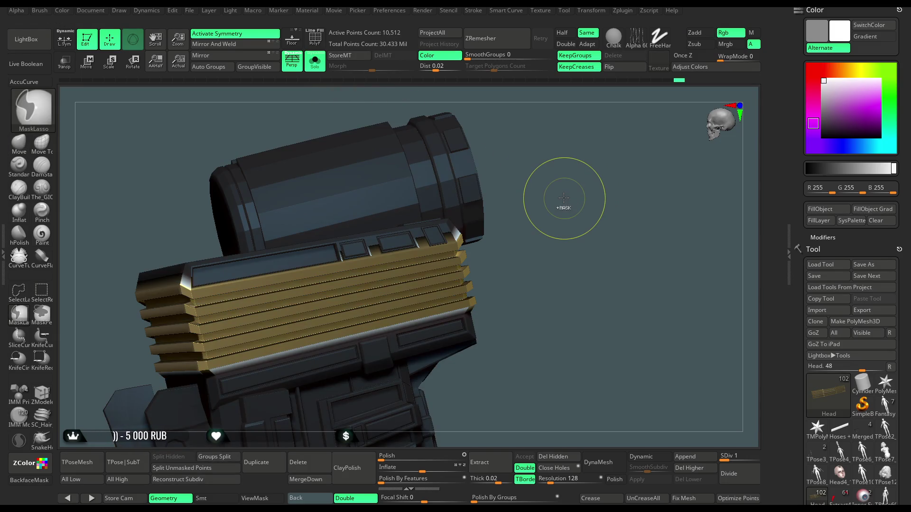
Hide the gold strips and try filling the device casing pure black.
key("ctrl+z")
key("ctrl+shift+z")
mouse_move(564, 198)
left_mouse_down()
mouse_move(565, 190)
mouse_move(508, 201)
left_mouse_up()
key("c")
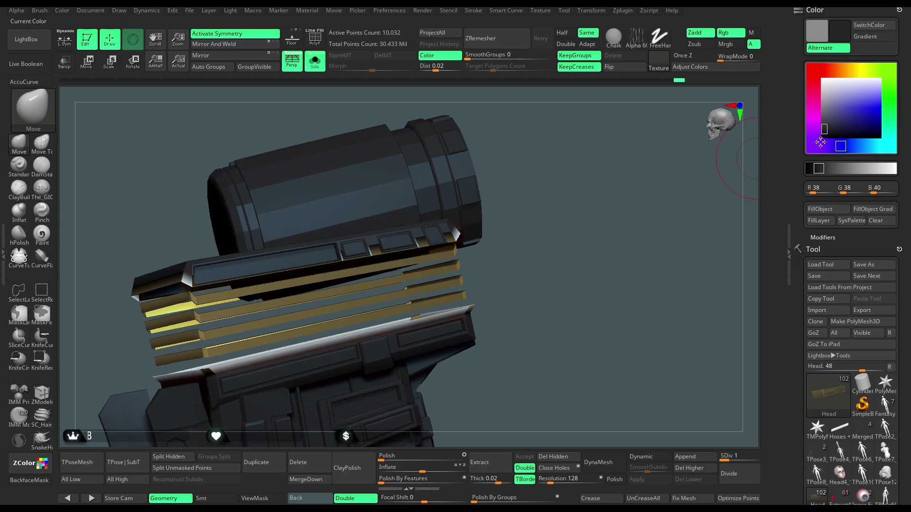
left_click(824, 135)
left_click(815, 210)
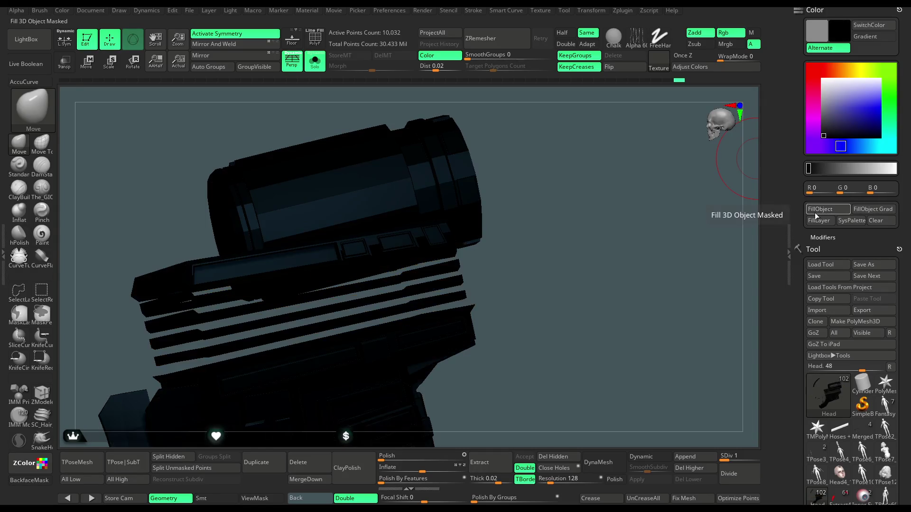
Fill the casing dark grey (R38 G38 B40) instead, comparing results with undo and redo.
key("ctrl+z")
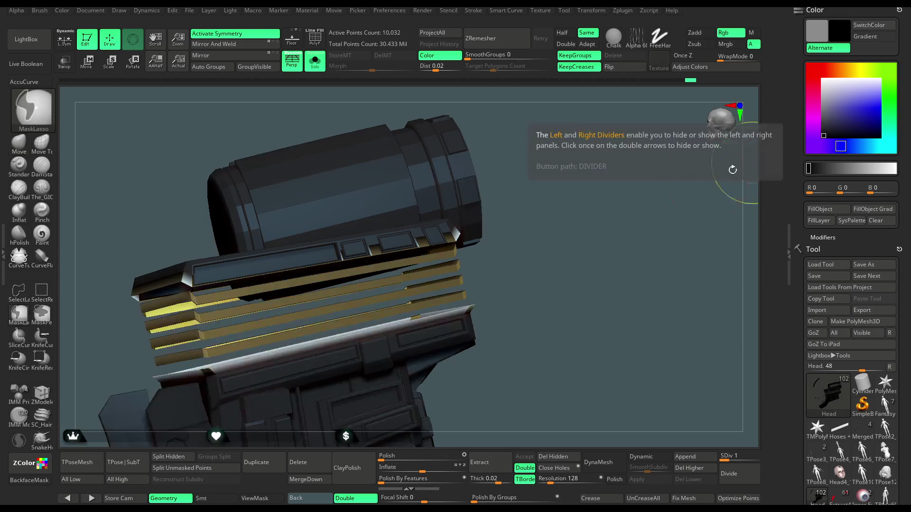
key("c")
left_click(817, 210)
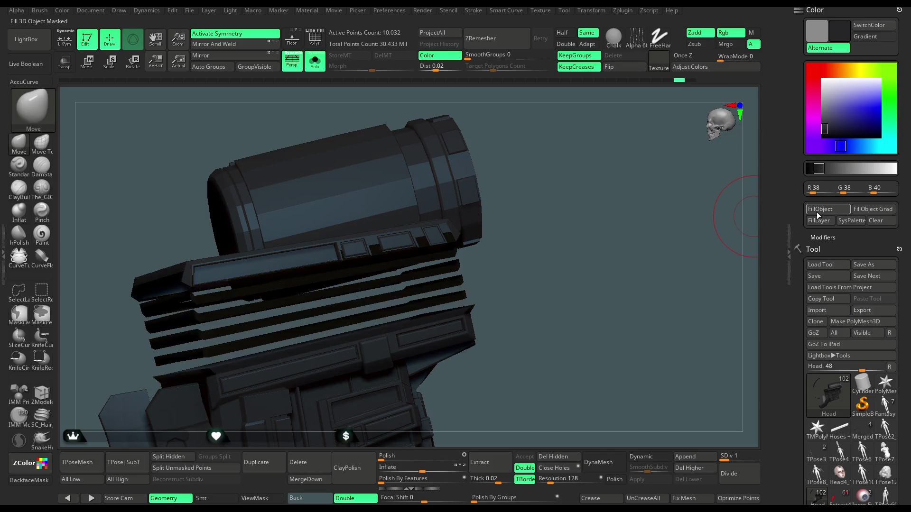
key("ctrl+z")
mouse_move(576, 238)
left_mouse_down()
mouse_move(577, 209)
mouse_move(587, 216)
mouse_move(580, 231)
mouse_move(616, 170)
left_mouse_up()
key("ctrl+shift+z")
key("ctrl+z")
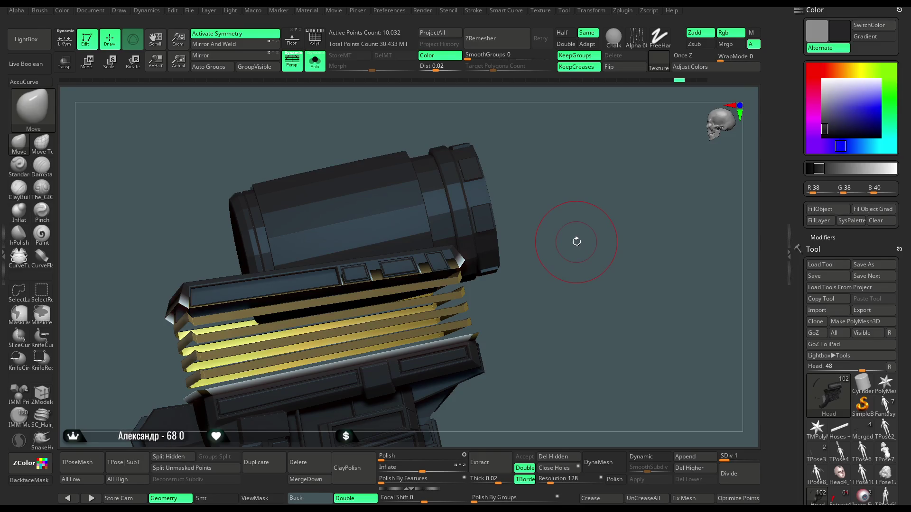
Choose the zbro_Paint material, refill the strips gold, and show the rest of the character.
key("space")
left_click(529, 261)
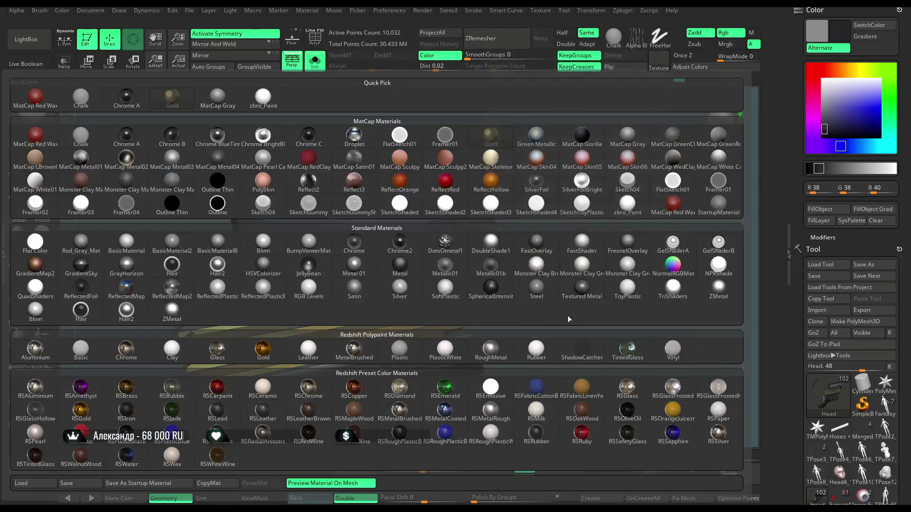
left_click(266, 100)
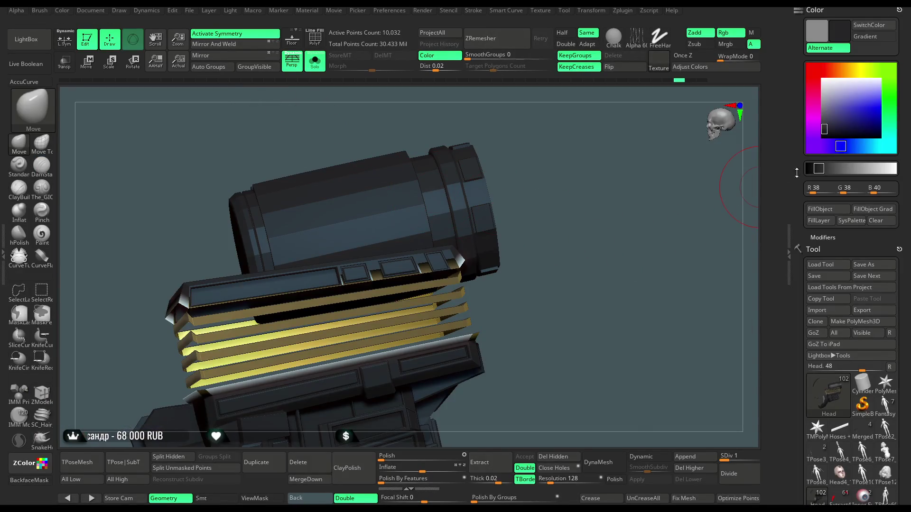
left_click(821, 209)
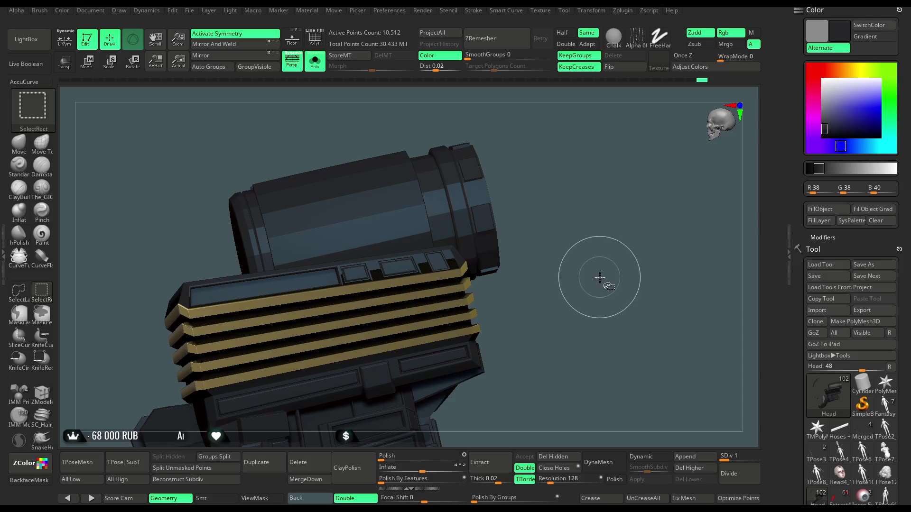
mouse_move(599, 283)
left_mouse_down()
mouse_move(577, 232)
mouse_move(546, 205)
left_mouse_up()
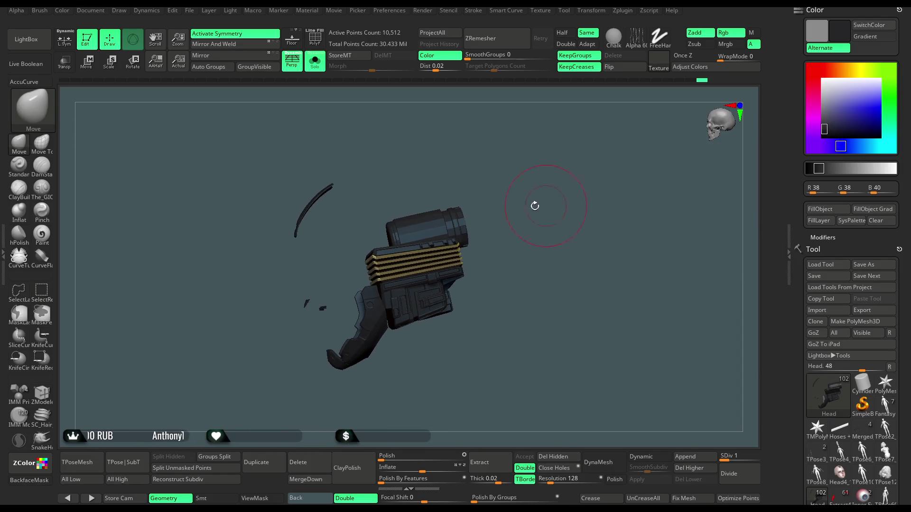
left_click(317, 69)
Orbit the full character to check the head device from behind and in side profile.
mouse_move(447, 153)
left_mouse_down()
mouse_move(553, 201)
mouse_move(584, 195)
mouse_move(556, 194)
mouse_move(562, 223)
mouse_move(573, 204)
mouse_move(562, 223)
left_mouse_up()
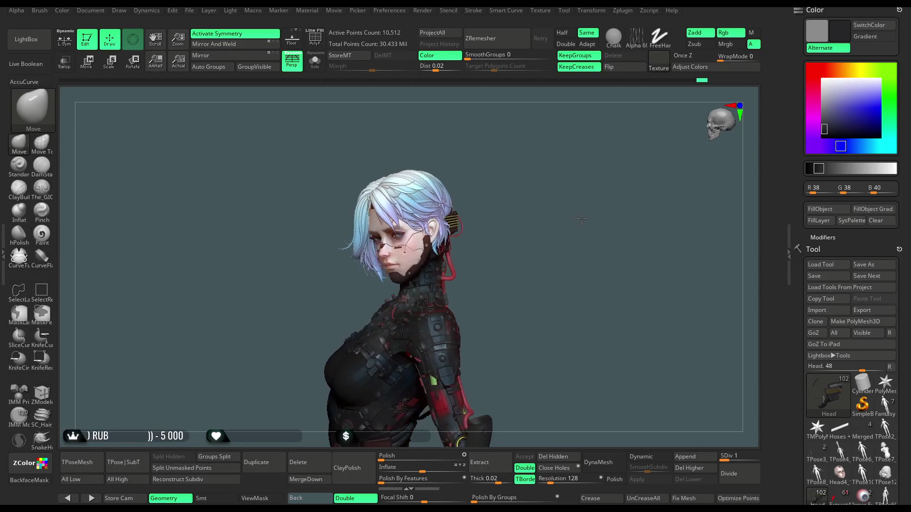
left_click_drag(581, 219, 557, 239)
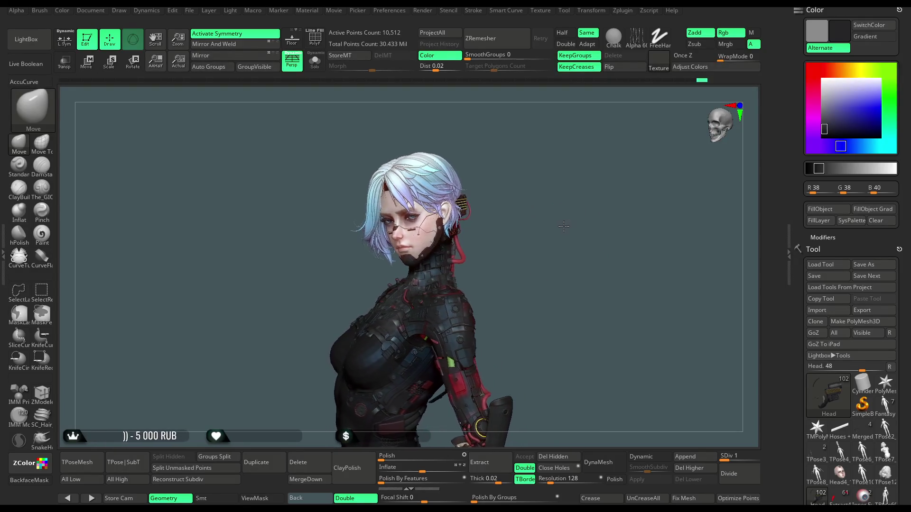
mouse_move(550, 243)
left_mouse_down()
mouse_move(541, 238)
mouse_move(563, 238)
mouse_move(553, 236)
left_mouse_up()
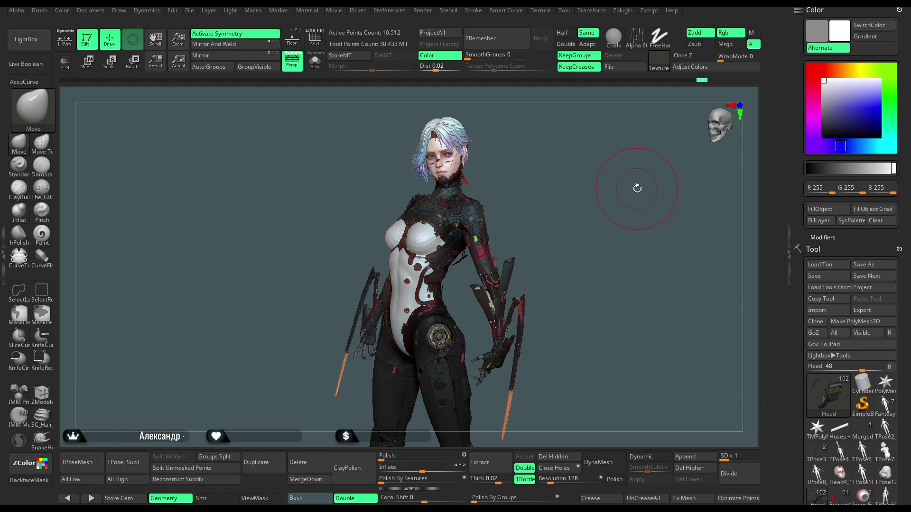
mouse_move(557, 183)
left_mouse_down()
mouse_move(557, 171)
mouse_move(532, 196)
mouse_move(548, 193)
mouse_move(532, 234)
mouse_move(555, 216)
left_mouse_up()
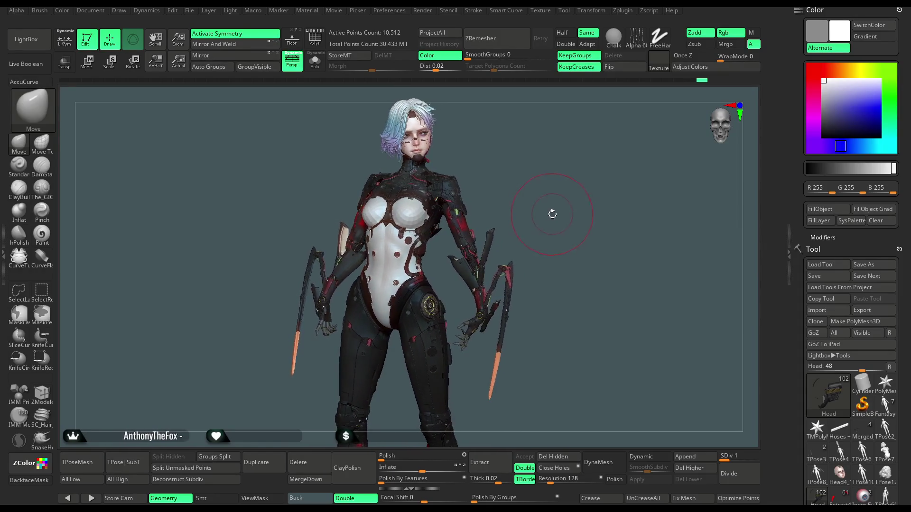
mouse_move(552, 214)
left_mouse_down()
mouse_move(543, 215)
mouse_move(555, 220)
left_mouse_up()
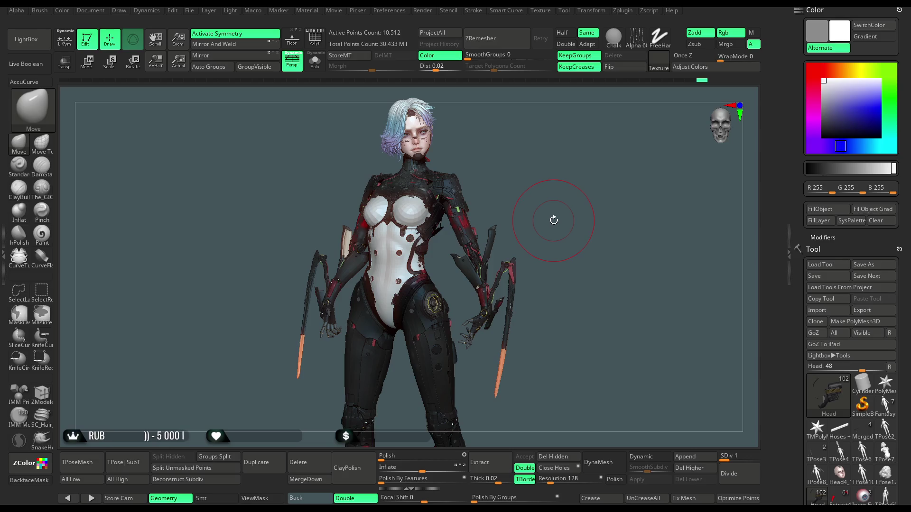
left_click_drag(551, 216, 554, 218)
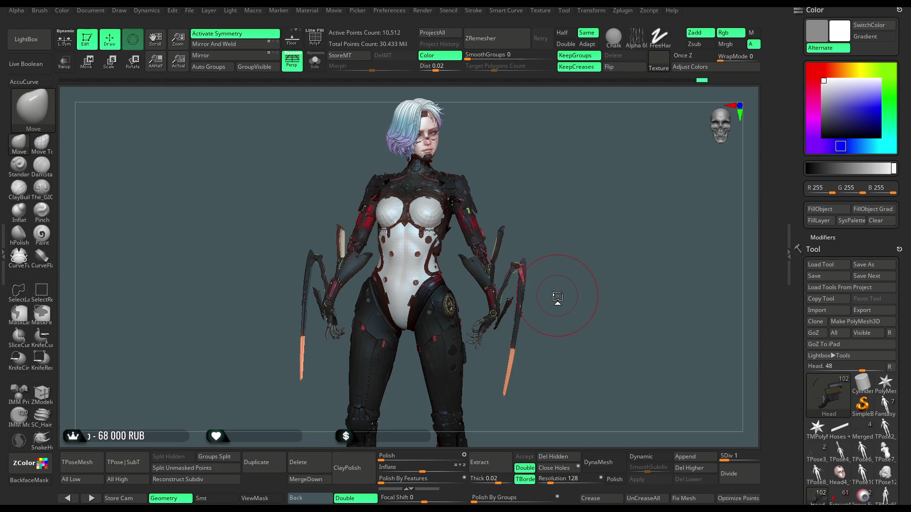
mouse_move(591, 204)
left_mouse_down()
mouse_move(563, 205)
mouse_move(631, 213)
mouse_move(612, 180)
mouse_move(614, 171)
mouse_move(631, 172)
left_mouse_up()
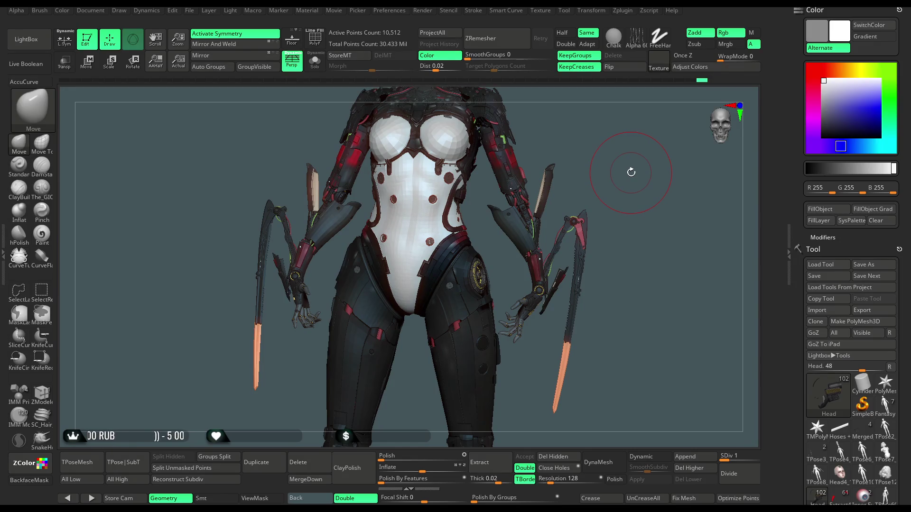
left_click_drag(638, 163, 631, 171)
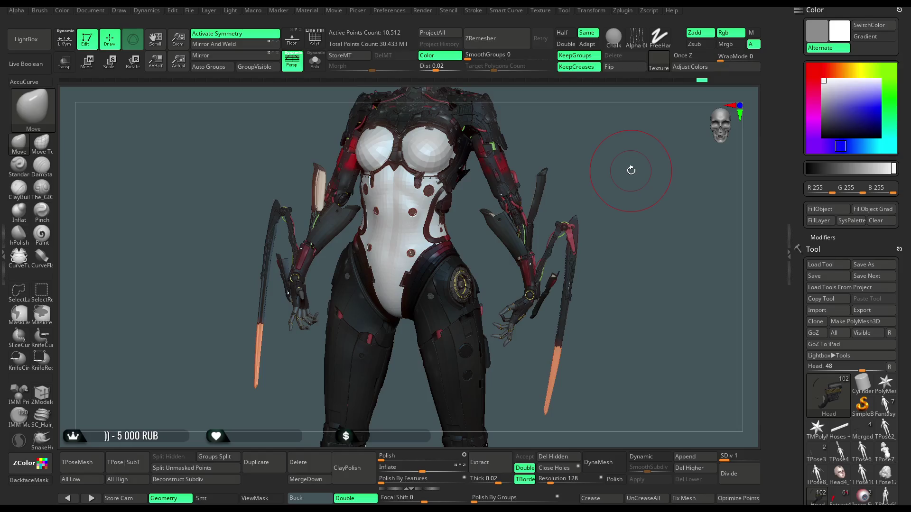
Save the project with Ctrl+S and convert the whole character into a single TPoseMesh.
left_click(191, 12)
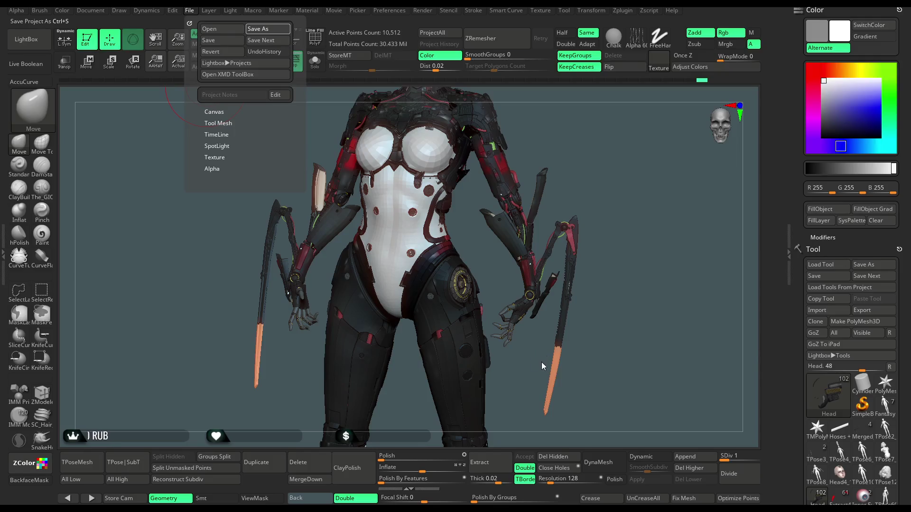
key("ctrl+s")
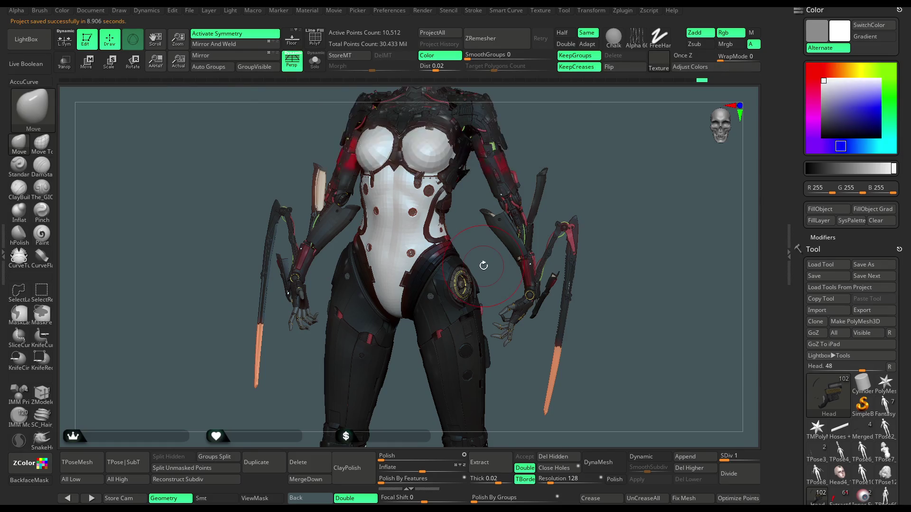
left_click(89, 462)
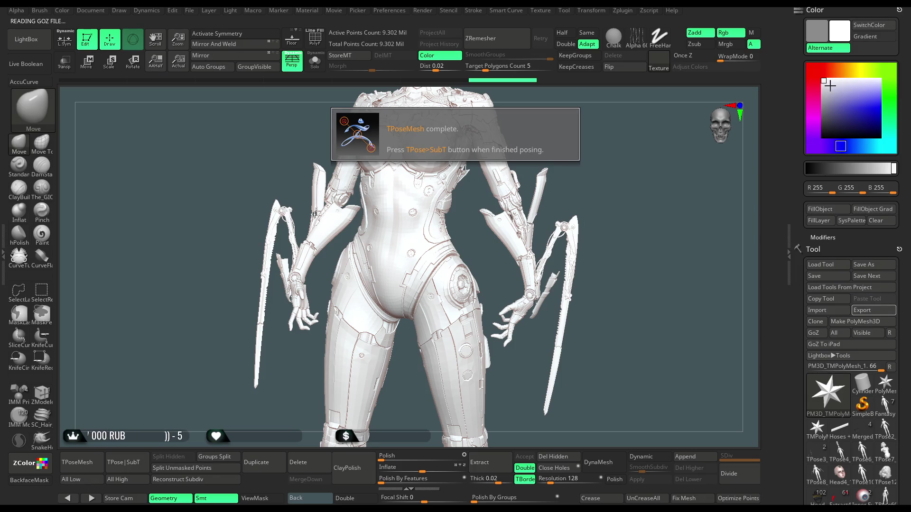
Set the main colour to grey 157 and show polygroup colours with PolyF, without wire lines.
left_click_drag(826, 82, 823, 100)
left_click_drag(634, 198, 651, 194)
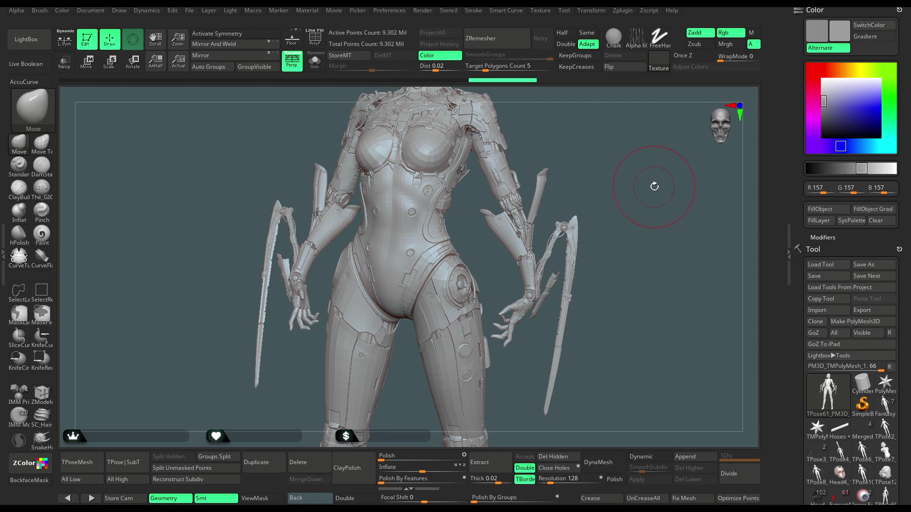
left_click_drag(650, 184, 652, 182)
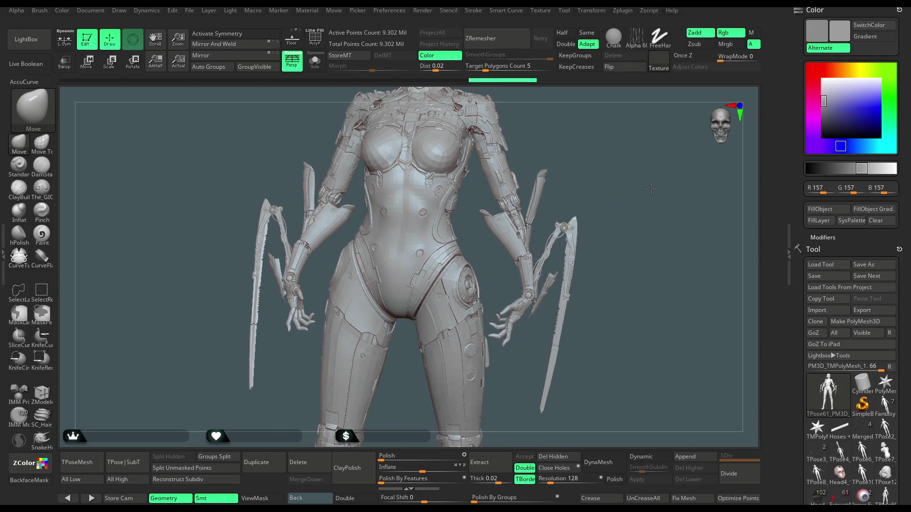
left_click(313, 38)
left_click(314, 36)
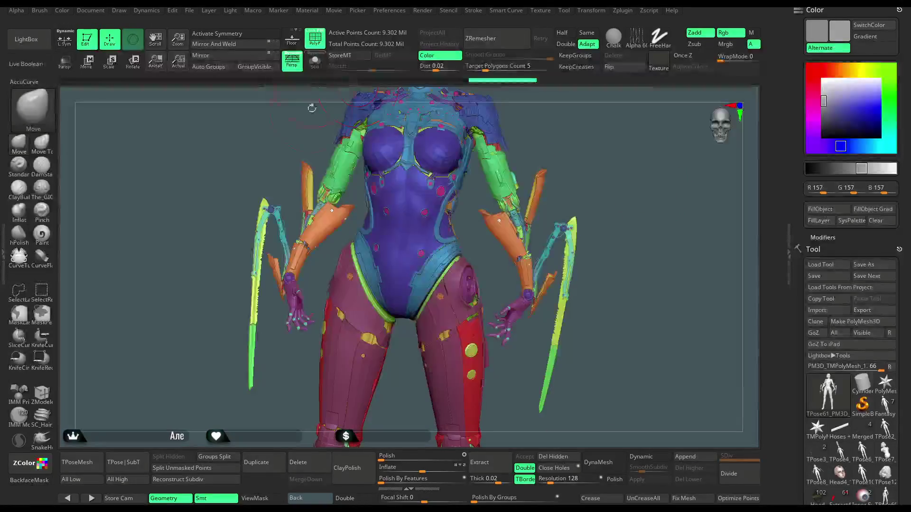
Isolate the hand polygroup by inverting visibility, leaving one hand at 214,552 active points.
mouse_move(292, 377)
left_mouse_down("alt")
mouse_move(324, 318)
mouse_move(305, 309)
mouse_move(307, 412)
mouse_move(257, 386)
left_mouse_up("alt")
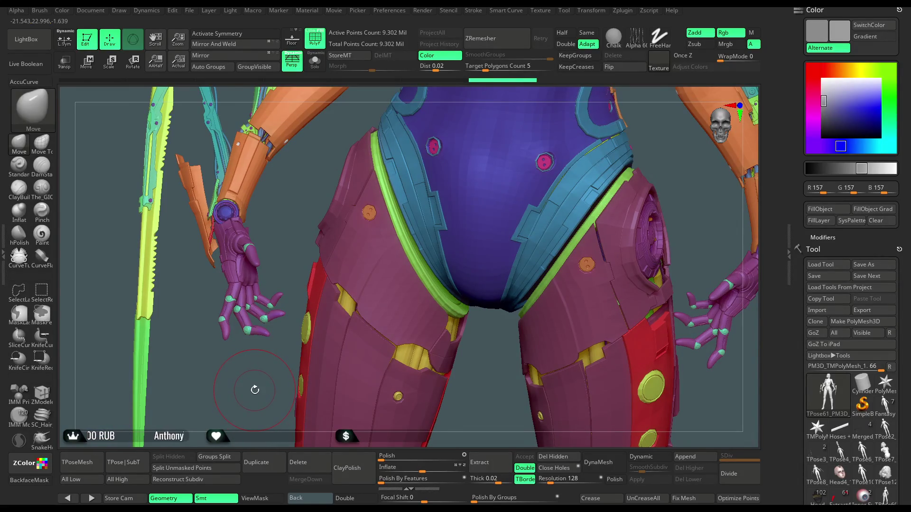
mouse_move(261, 349)
left_mouse_down()
mouse_move(291, 263)
mouse_move(236, 297)
mouse_move(268, 184)
left_mouse_up()
left_click(223, 235, "ctrl+shift")
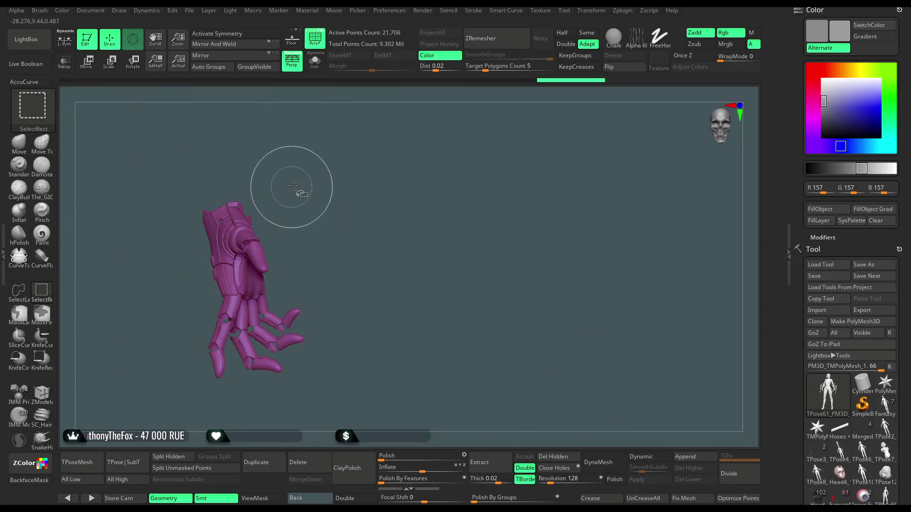
left_click(242, 261, "ctrl+shift")
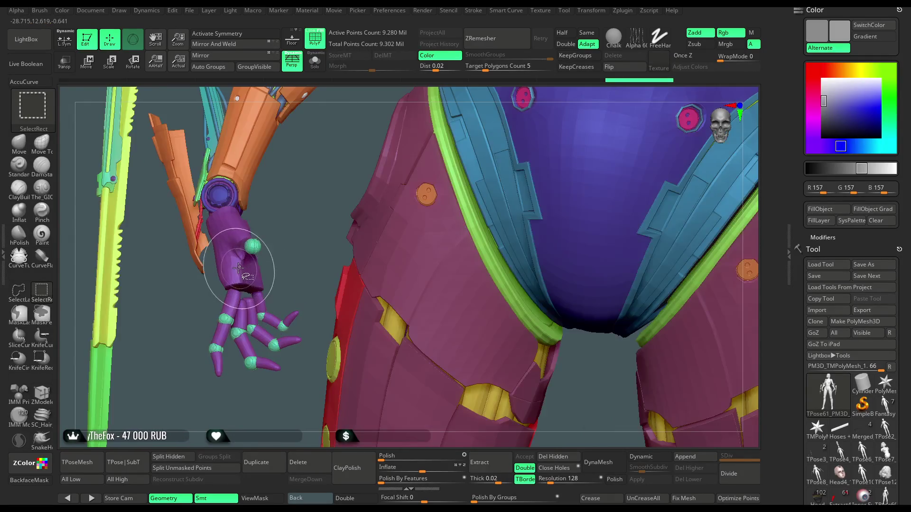
left_click(254, 245, "ctrl+alt+shift")
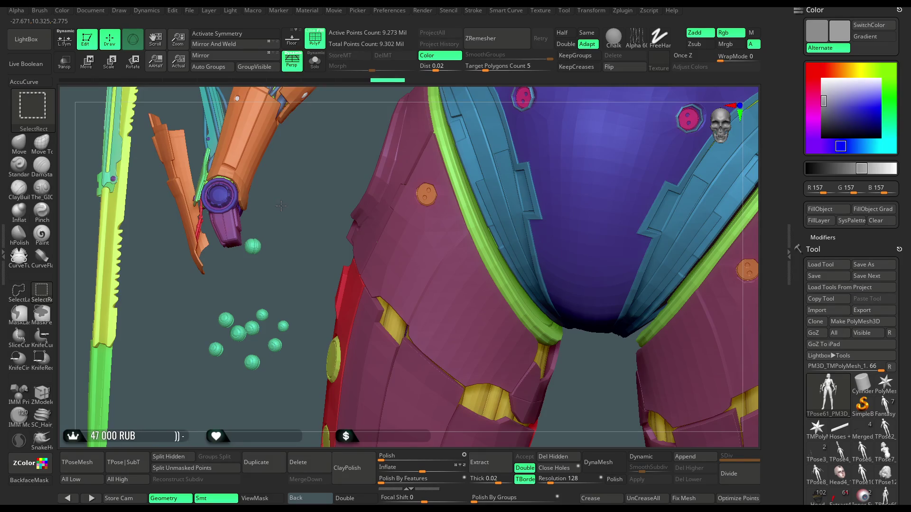
left_click_drag(294, 204, 298, 208, "ctrl+shift")
left_click_drag(311, 178, 316, 214, "ctrl+shift")
left_click_drag(264, 259, 262, 254, "ctrl+shift")
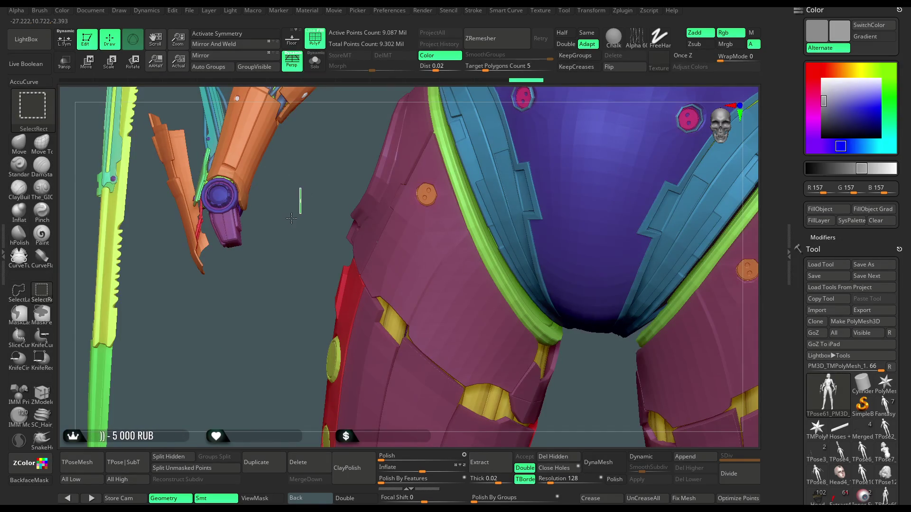
left_click_drag(296, 216, 300, 223, "ctrl+shift")
left_click_drag(328, 269, 383, 162)
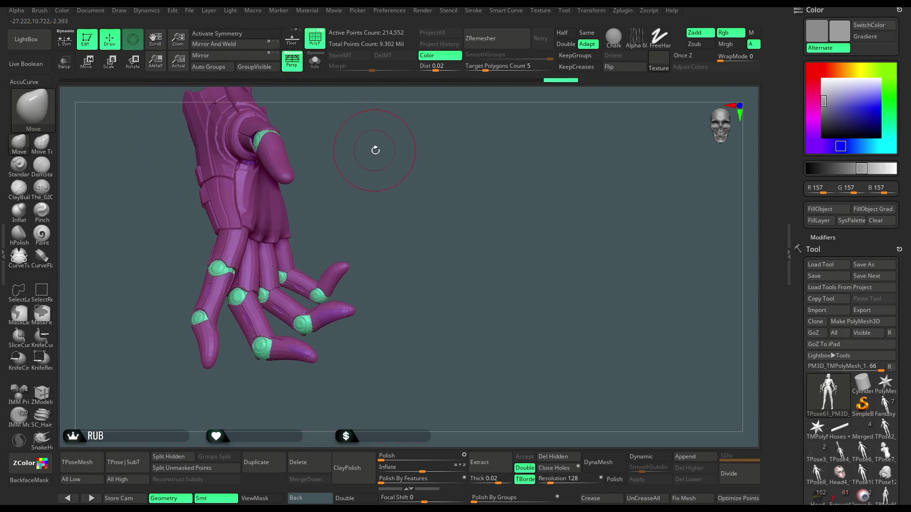
Hide the right hand, keeping the left hand centred at 107,060 active points.
mouse_move(374, 123)
left_mouse_down()
mouse_move(339, 234)
mouse_move(484, 228)
left_mouse_up()
mouse_move(659, 203)
left_mouse_down("ctrl+shift")
mouse_move(567, 393)
mouse_move(516, 403)
left_mouse_up("ctrl+shift")
left_click_drag(439, 361, 276, 244, "ctrl+shift")
scroll(277, 244, "up", 10)
left_click_drag(343, 258, 392, 206, "alt")
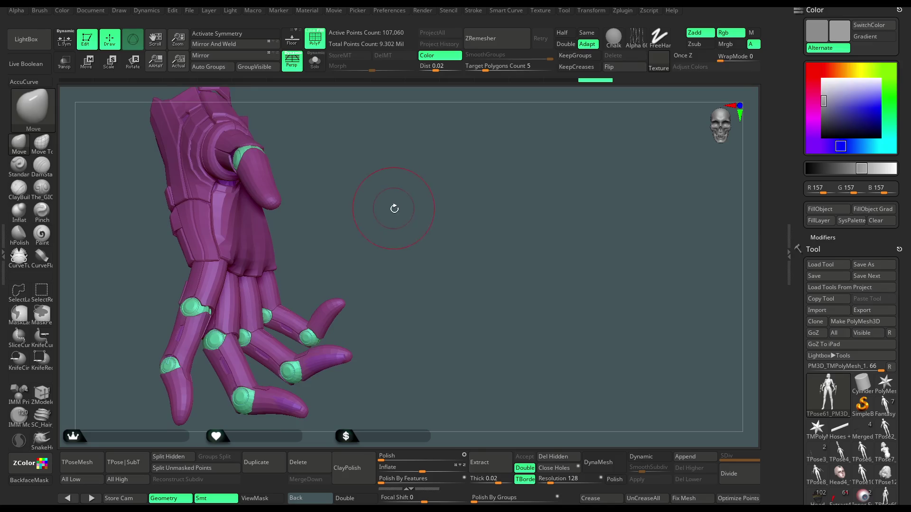
scroll(389, 215, "up", 5)
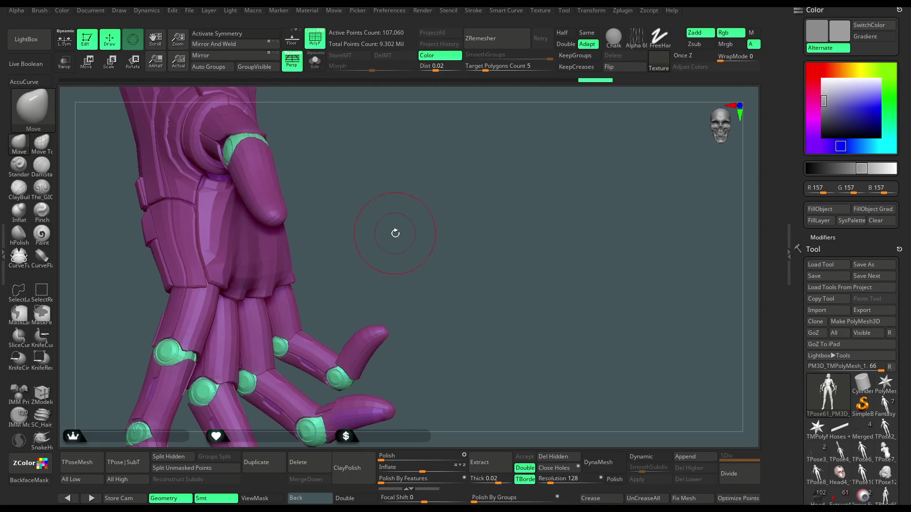
scroll(401, 188, "down", 5)
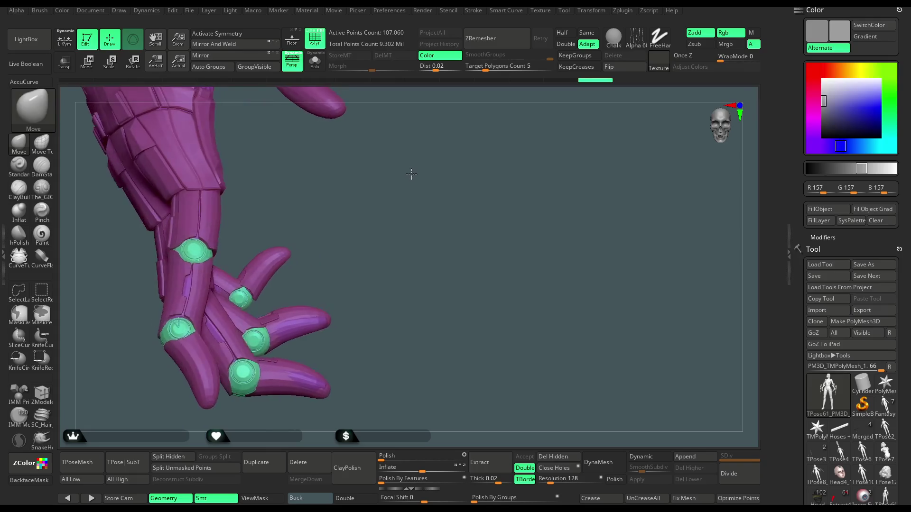
scroll(400, 181, "down", 5)
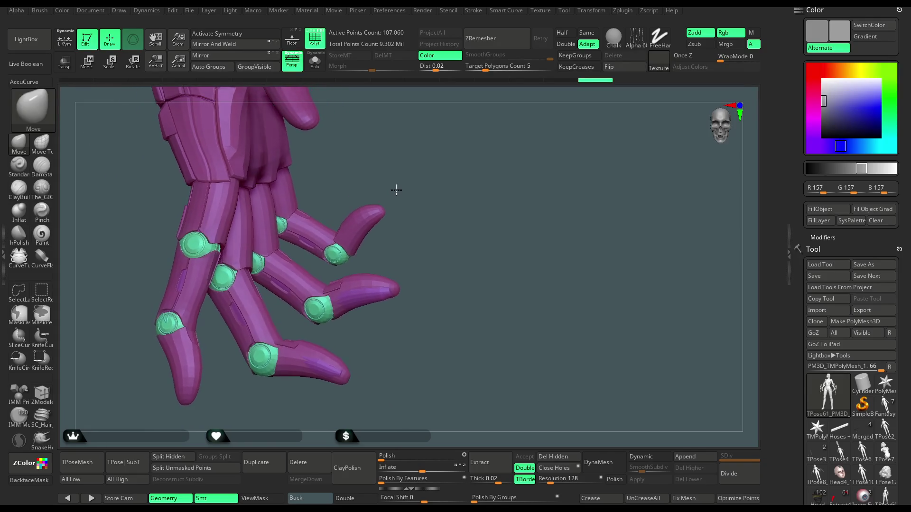
scroll(397, 188, "down", 4)
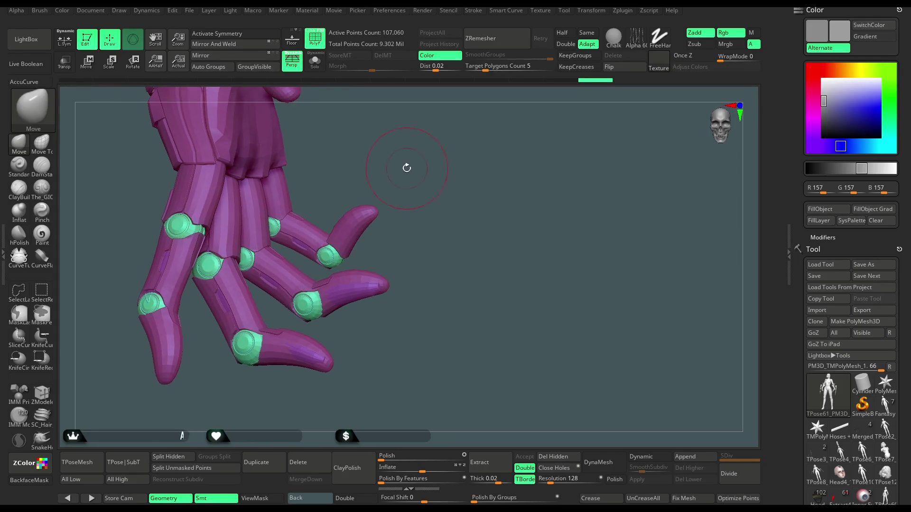
scroll(413, 173, "down", 4)
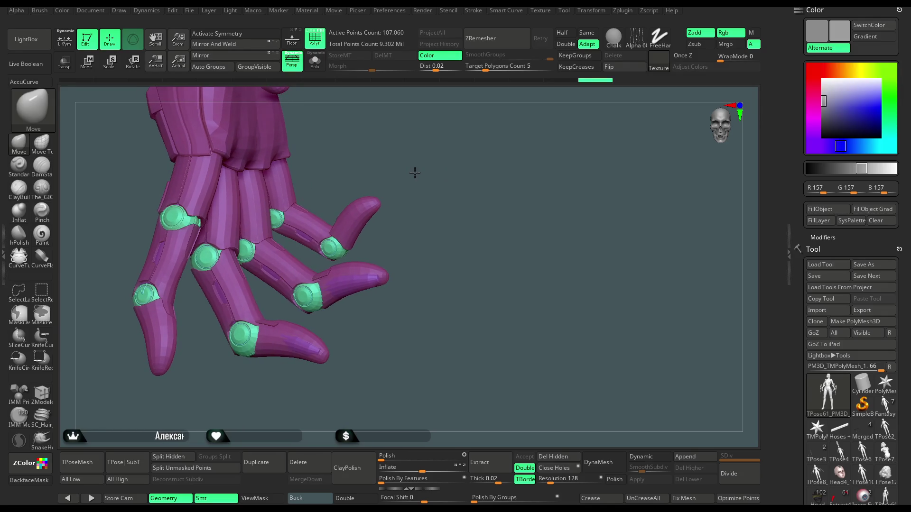
scroll(413, 173, "down", 1)
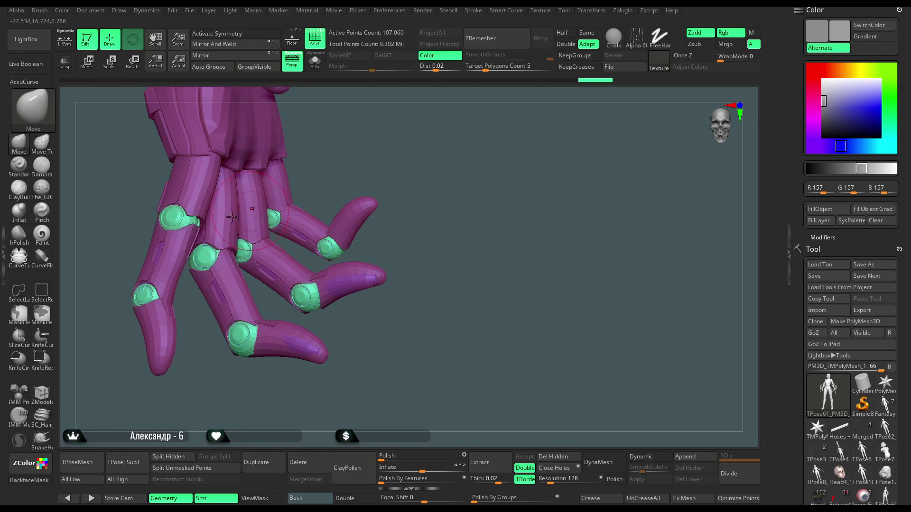
Select the Move Topological brush and enlarge its Draw Size for posing the fingers.
left_click(46, 157)
key("space")
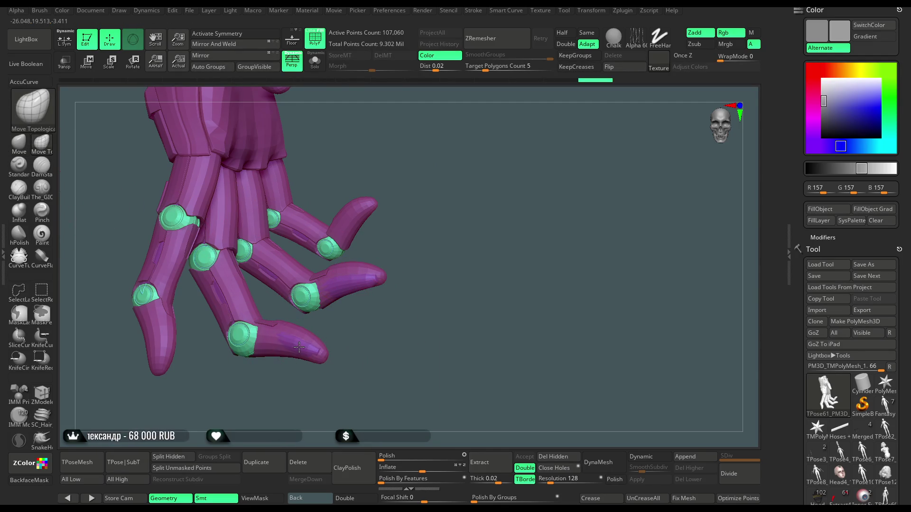
scroll(332, 339, "up", 5)
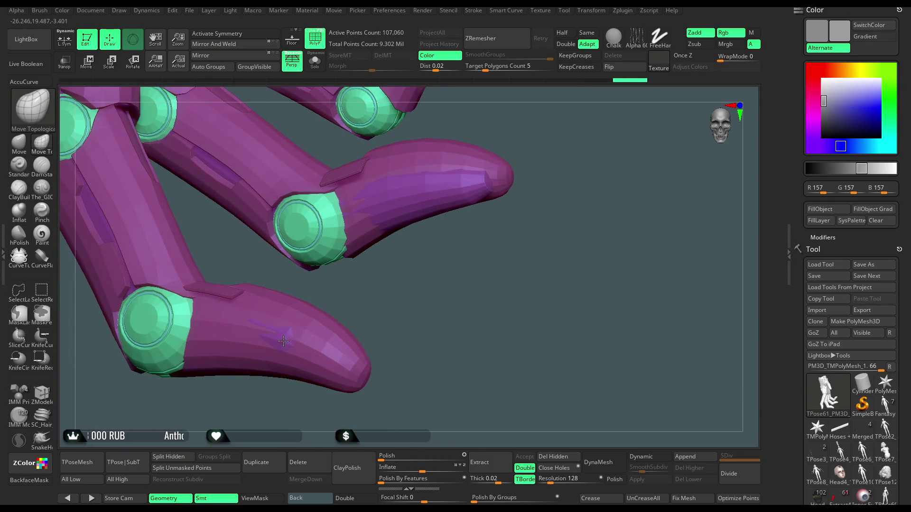
mouse_move(438, 262)
left_mouse_down()
mouse_move(370, 290)
mouse_move(378, 275)
left_mouse_up()
key("space")
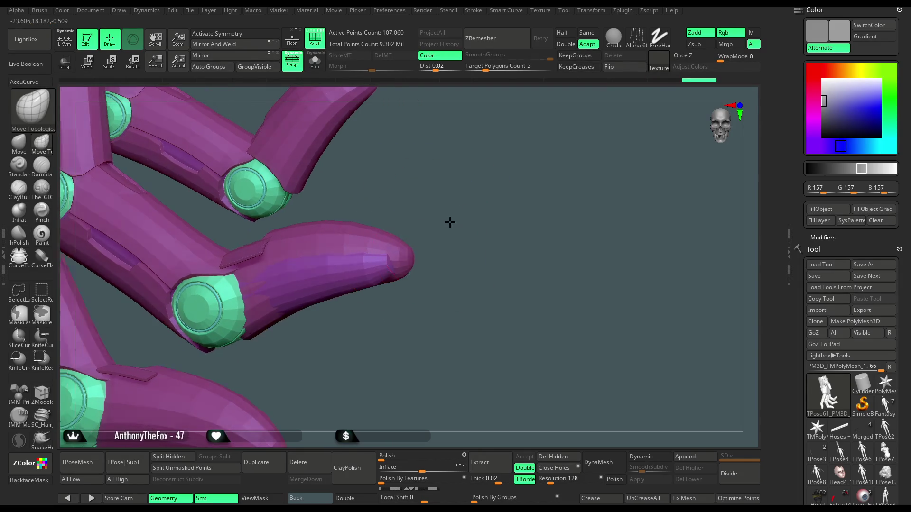
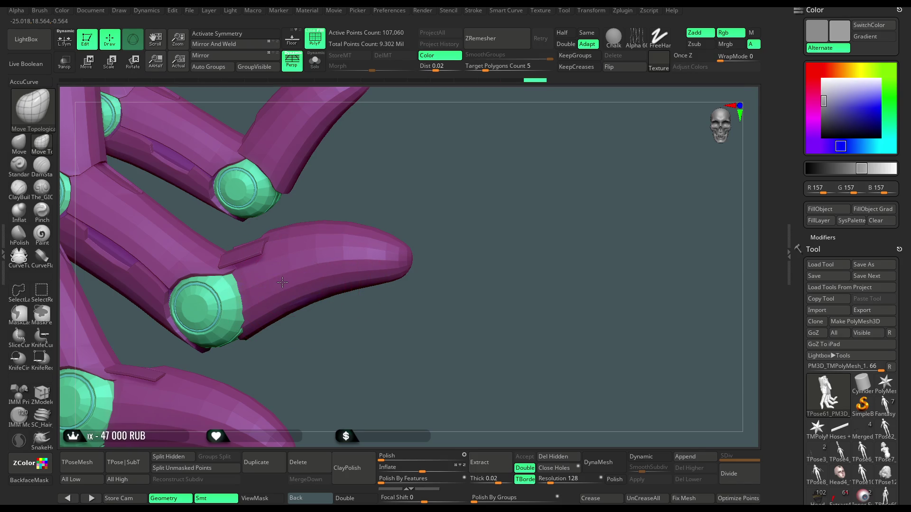
Auto Groups the hand mesh, then isolate a teal finger segment and unhide everything again.
mouse_move(441, 182)
left_mouse_down()
mouse_move(453, 206)
mouse_move(426, 240)
mouse_move(427, 227)
mouse_move(409, 229)
mouse_move(440, 197)
mouse_move(458, 196)
mouse_move(437, 179)
mouse_move(433, 217)
mouse_move(429, 196)
mouse_move(418, 227)
left_mouse_up()
left_click(213, 69)
key("ctrl+shift")
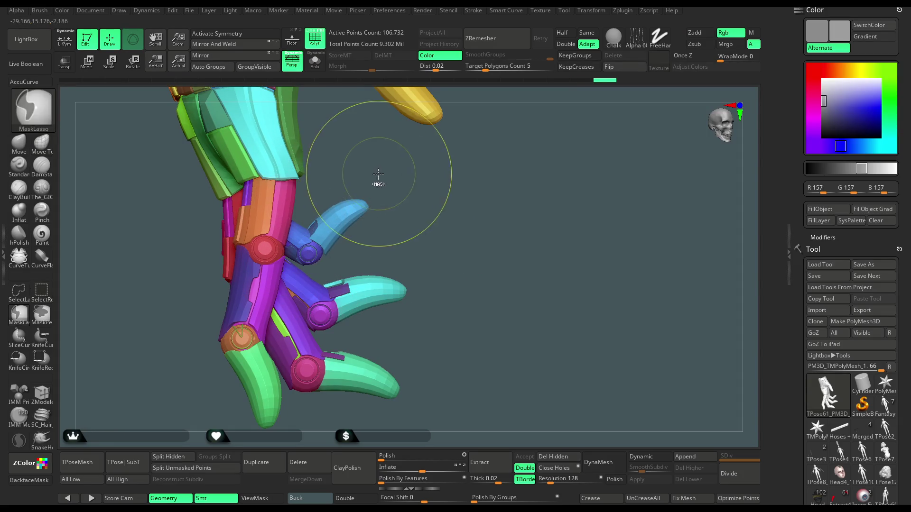
left_click_drag(360, 209, 410, 168)
key("ctrl+shift")
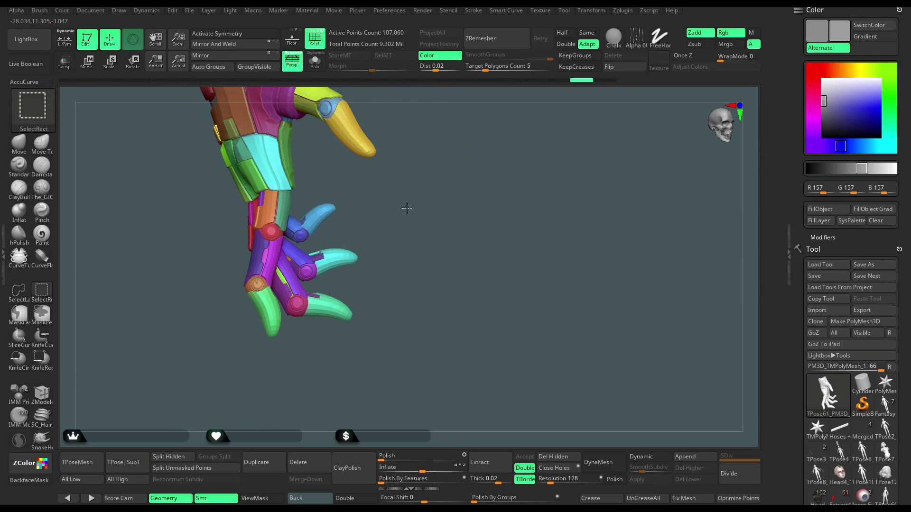
left_click(395, 216, "ctrl+shift")
left_click_drag(345, 185, 291, 207)
key("ctrl+shift")
left_click(289, 207, "ctrl+shift")
left_click_drag(259, 245, 216, 297)
left_click(240, 231, "ctrl+shift")
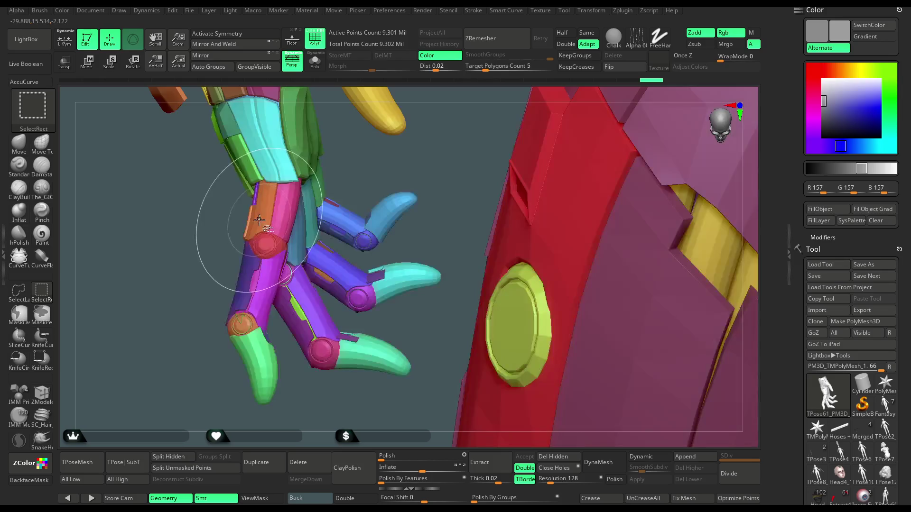
Hide one finger's blue, red, yellow, magenta, lime and purple segments and its magenta sphere joint.
left_click_drag(390, 156, 342, 223, "alt")
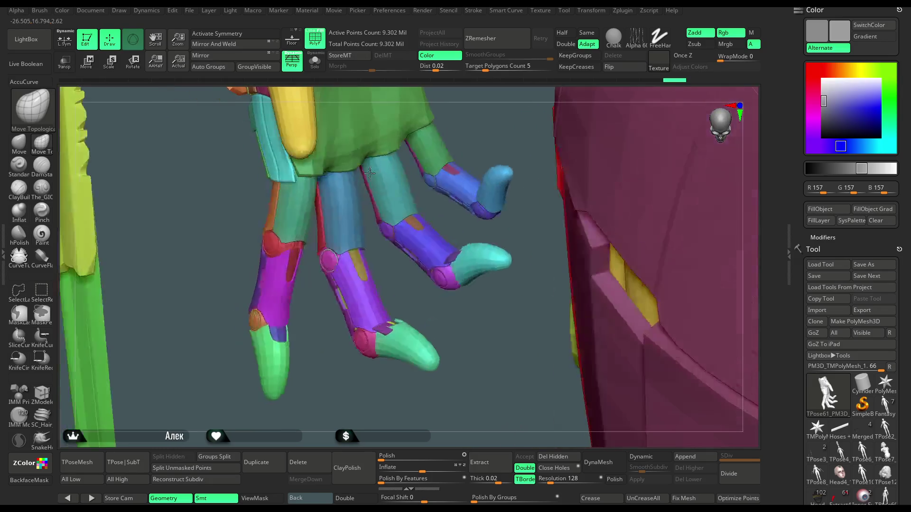
left_click(342, 218, "ctrl+shift")
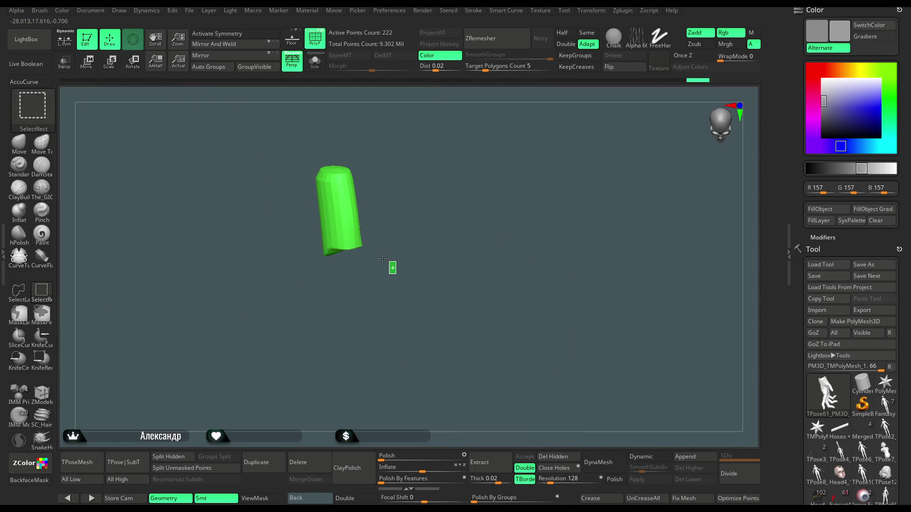
left_click(352, 227, "ctrl+shift")
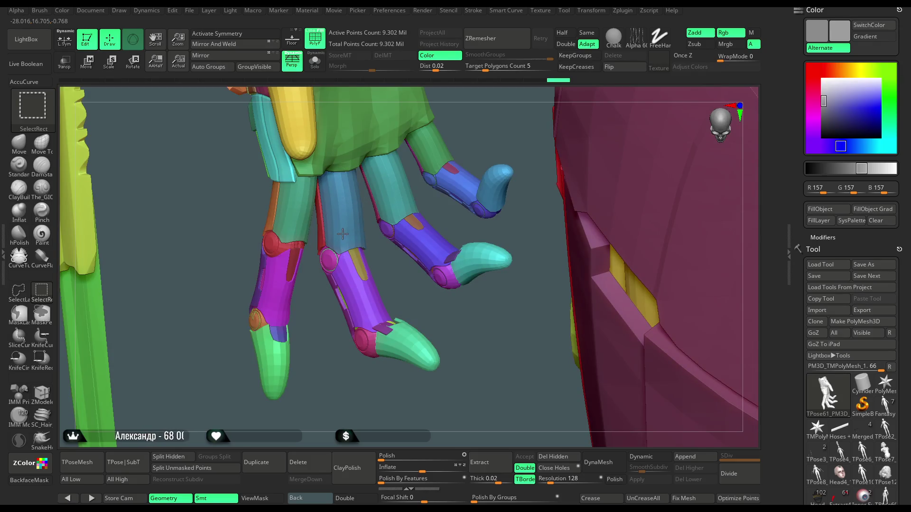
left_click(342, 234, "ctrl+alt+shift")
left_click(338, 221, "ctrl+alt+shift")
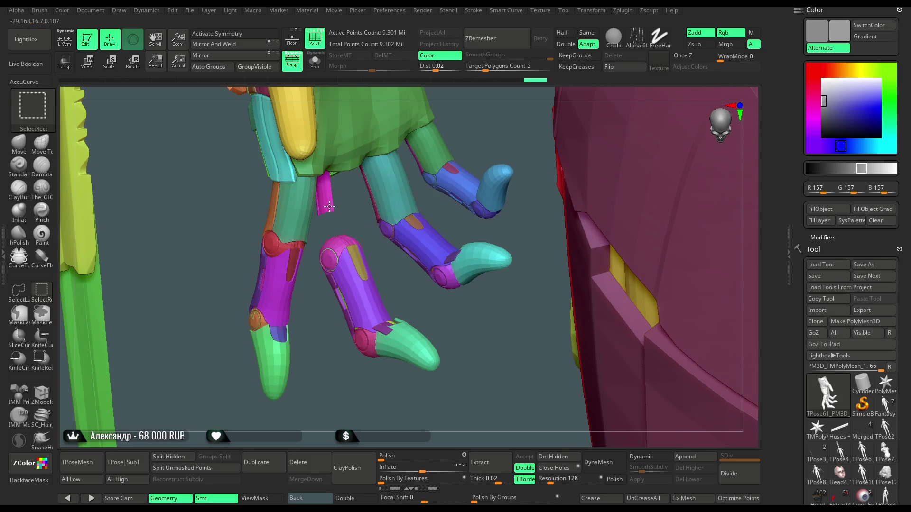
left_click(349, 268, "ctrl+alt+shift")
left_click(361, 298, "ctrl+alt+shift")
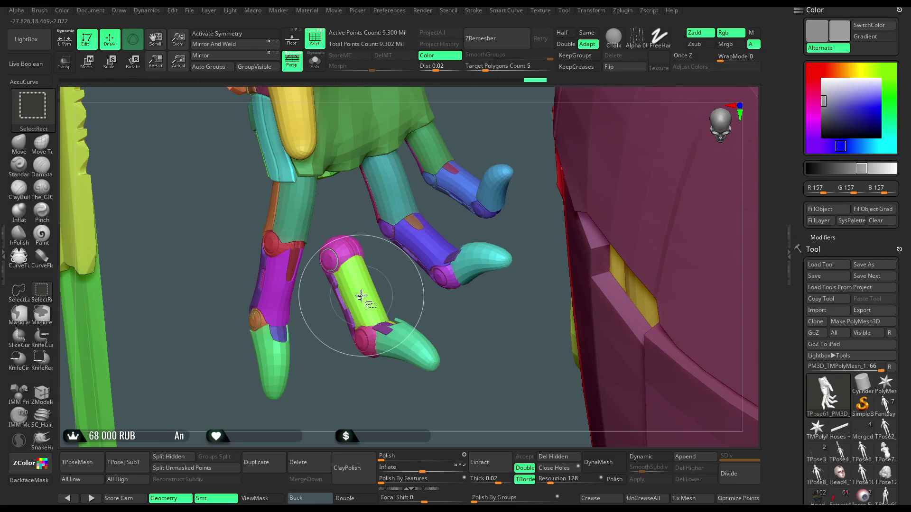
left_click(357, 299, "ctrl+alt+shift")
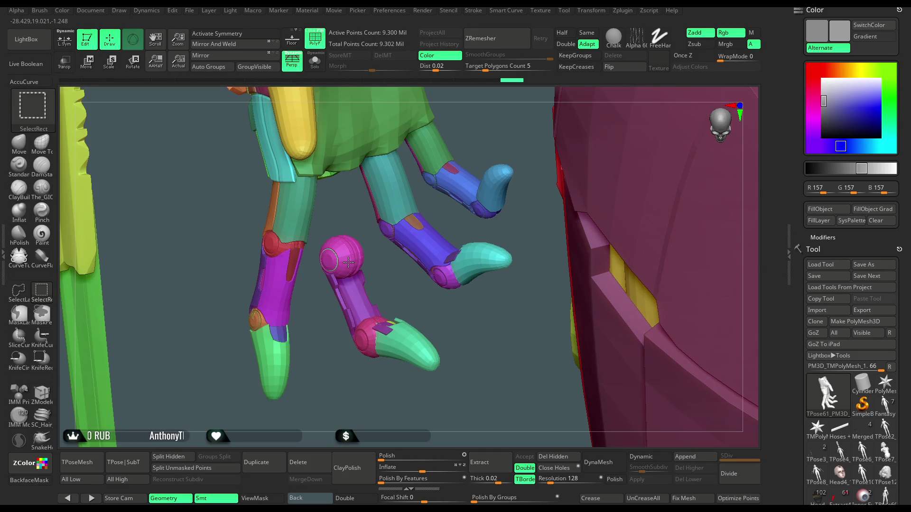
left_click(351, 292, "ctrl+alt+shift")
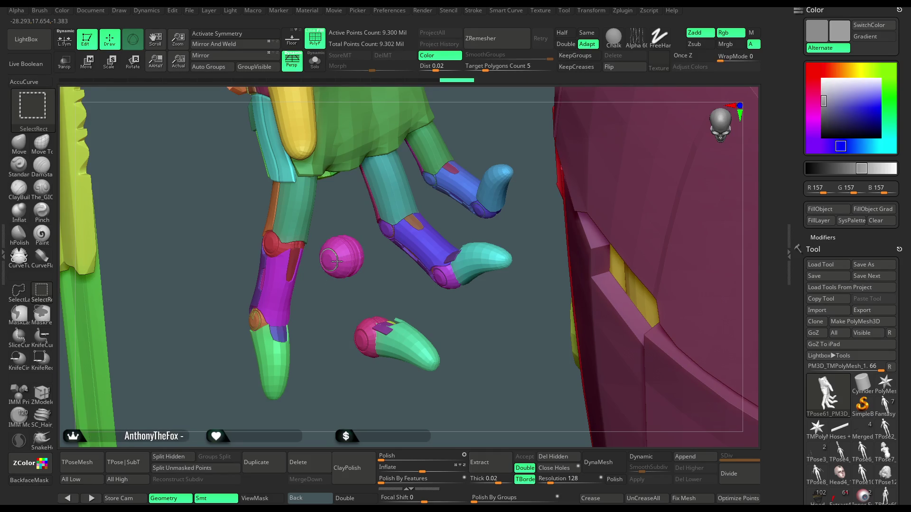
left_click(336, 260, "ctrl+alt+shift")
Hide the leftover base and fingertip pieces, then invert visibility so only that finger shows.
left_click(368, 319, "ctrl+alt+shift")
left_click(366, 337, "ctrl+alt+shift")
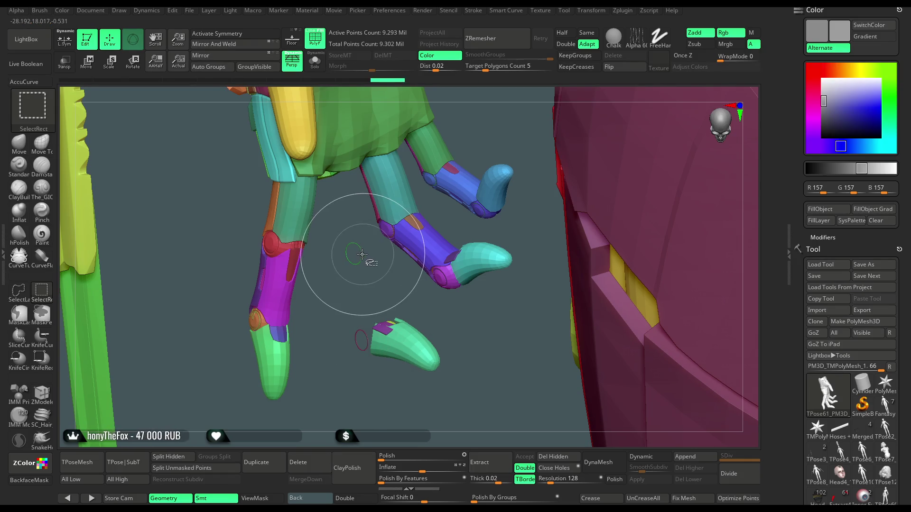
left_click(389, 335, "ctrl+alt+shift")
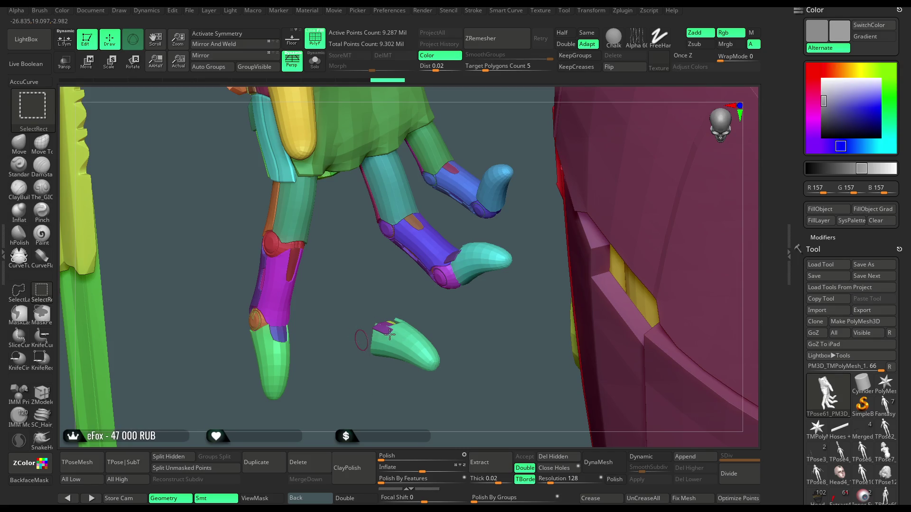
left_click(396, 336, "ctrl+alt+shift")
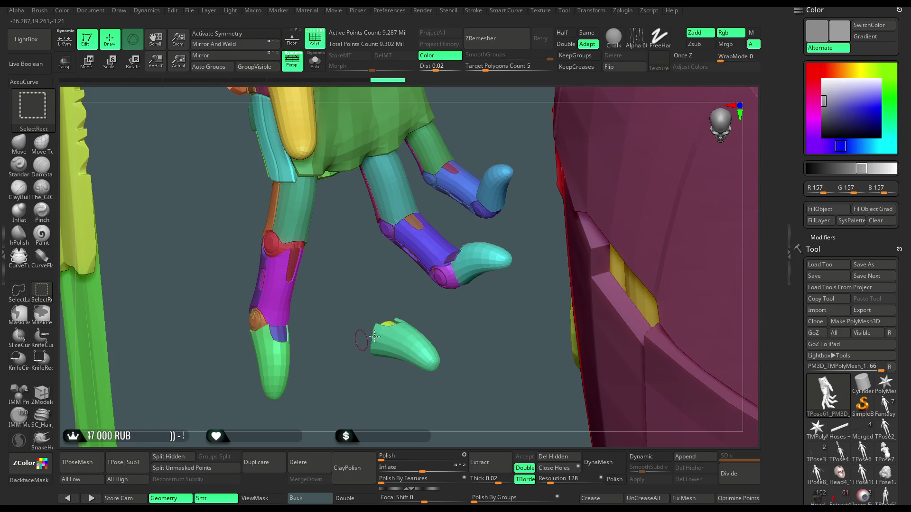
left_click(374, 336, "ctrl+alt+shift")
left_click(396, 340, "ctrl+alt+shift")
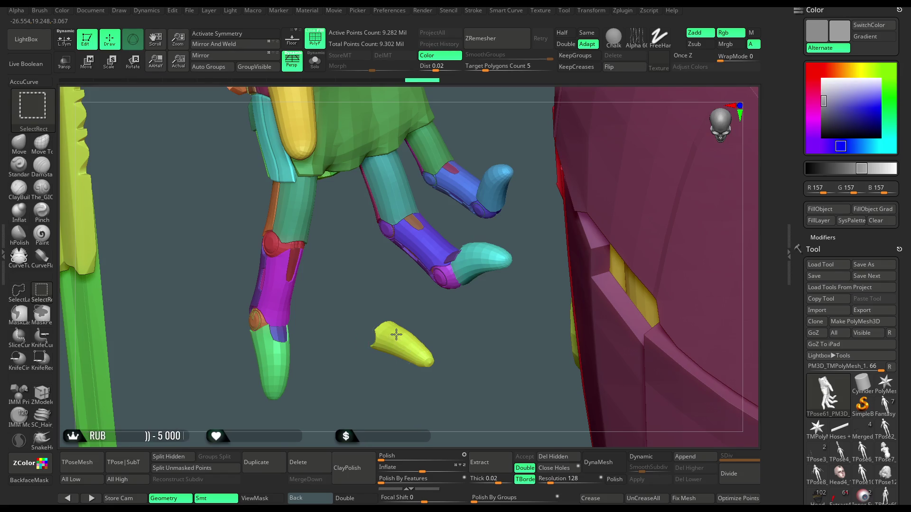
left_click(387, 309, "ctrl+shift")
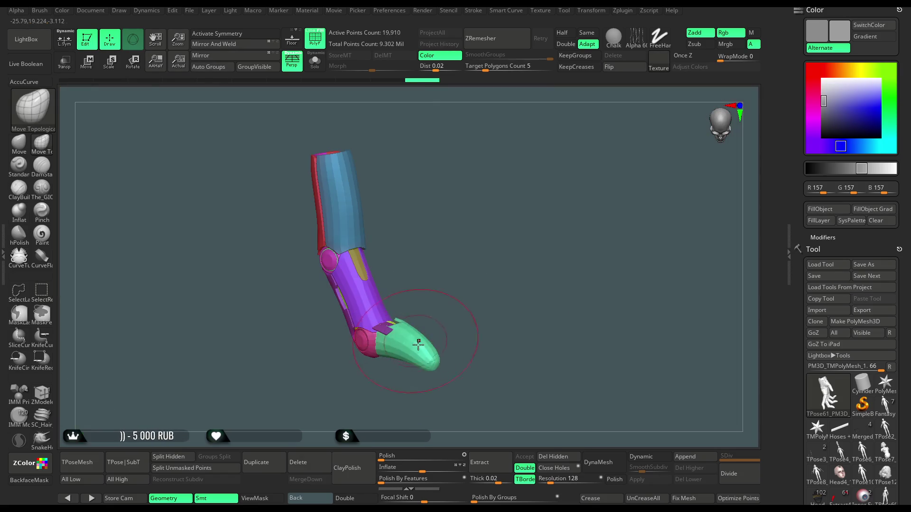
Mask the isolated finger pieces and bring the rest of the model back.
mouse_move(478, 252)
left_mouse_down("alt")
mouse_move(431, 269)
mouse_move(445, 179)
mouse_move(464, 287)
left_mouse_up("alt")
scroll(472, 375, "up", 5)
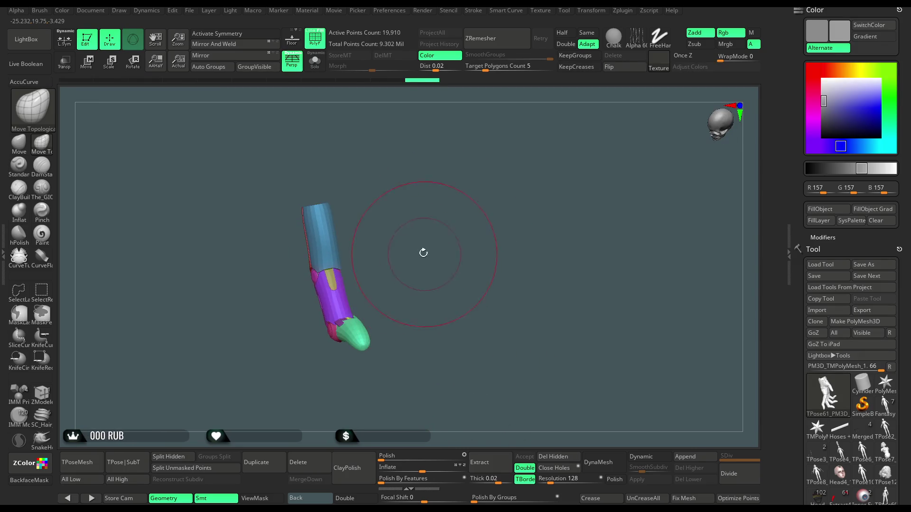
mouse_move(353, 166)
left_mouse_down("ctrl")
mouse_move(306, 265)
mouse_move(353, 166)
left_mouse_up("ctrl")
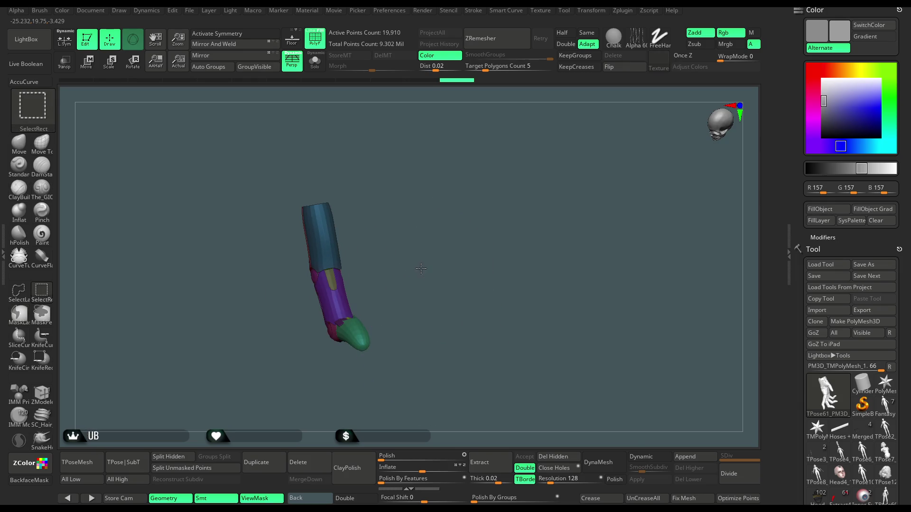
left_click(419, 277, "ctrl+shift")
scroll(398, 322, "up", 5)
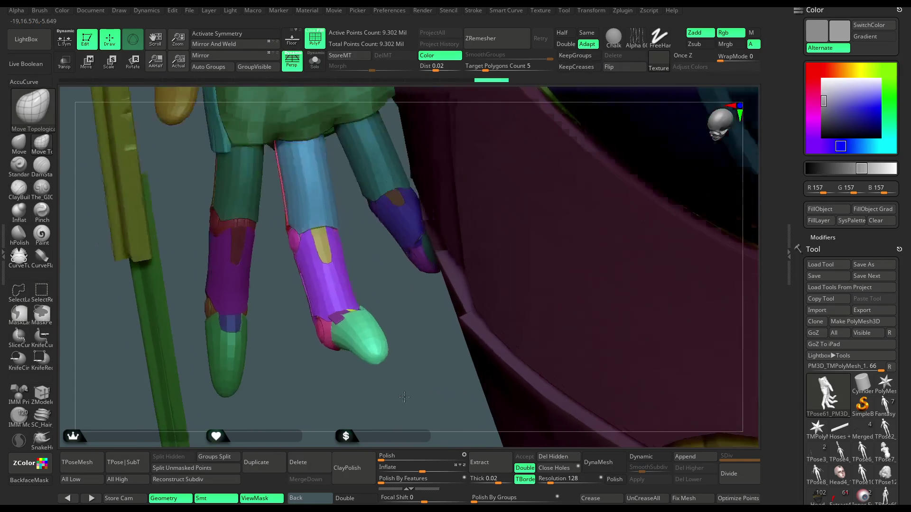
mouse_move(409, 311)
left_mouse_down()
mouse_move(417, 304)
mouse_move(413, 313)
mouse_move(407, 303)
left_mouse_up()
scroll(313, 276, "down", 3)
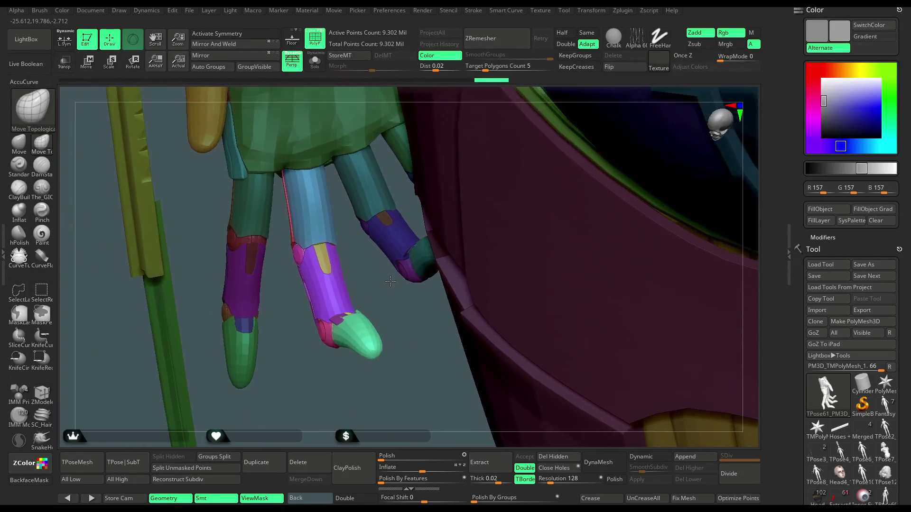
Move the masked finger segment into a new position with the Transpose gizmo, then return to brush mode.
left_click(90, 69)
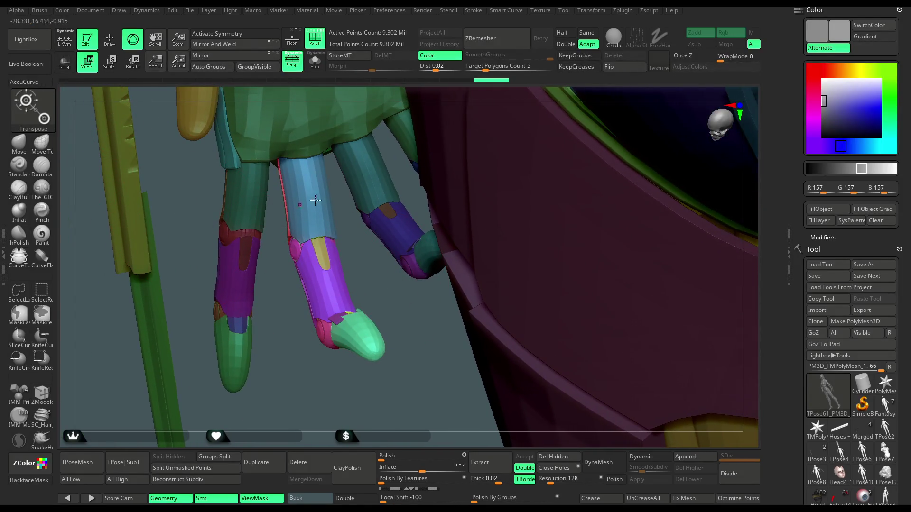
left_click(306, 158)
mouse_move(357, 242)
left_mouse_down()
mouse_move(437, 236)
mouse_move(467, 191)
left_mouse_up()
left_click_drag(319, 214, 322, 215)
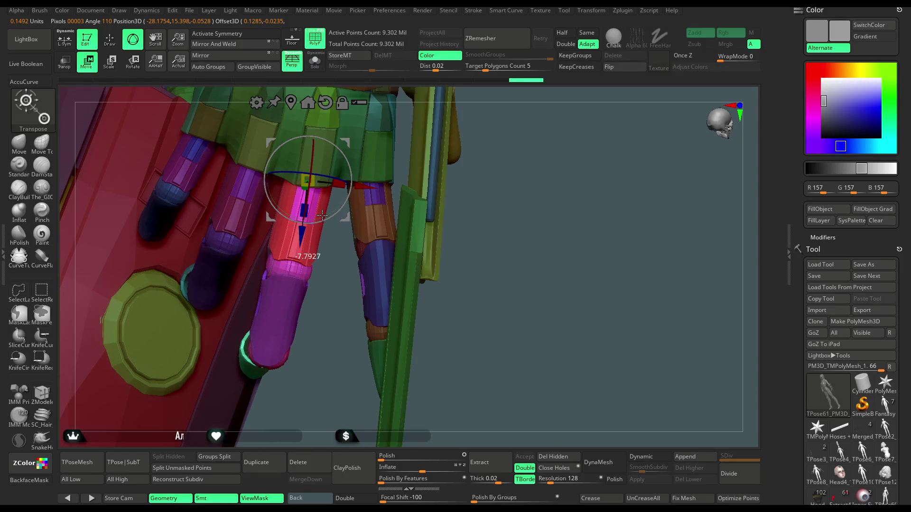
left_click_drag(463, 232, 312, 237)
key("q")
key("b")
key("m")
key("t")
Hide the cyan piece, dark purple patch and red tip piece at the claw end.
scroll(316, 190, "up", 5)
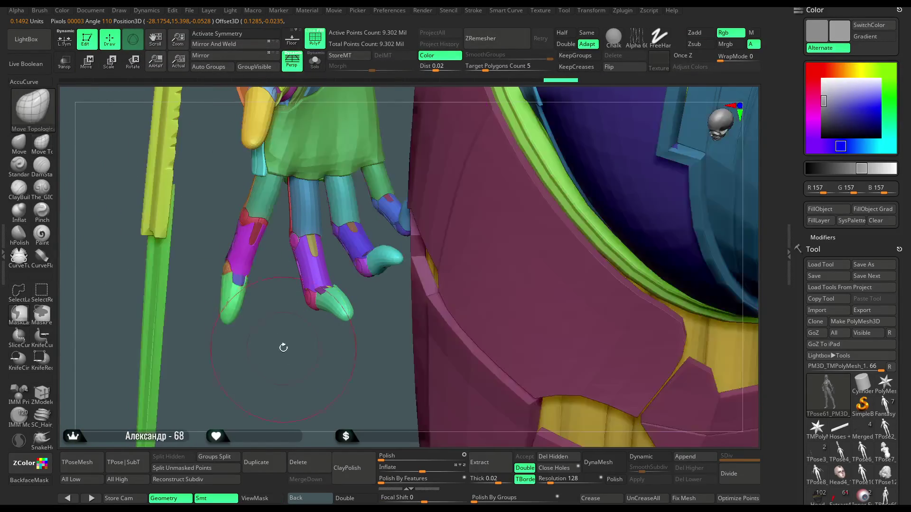
left_click_drag(316, 391, 433, 293)
left_click(433, 294, "ctrl+shift")
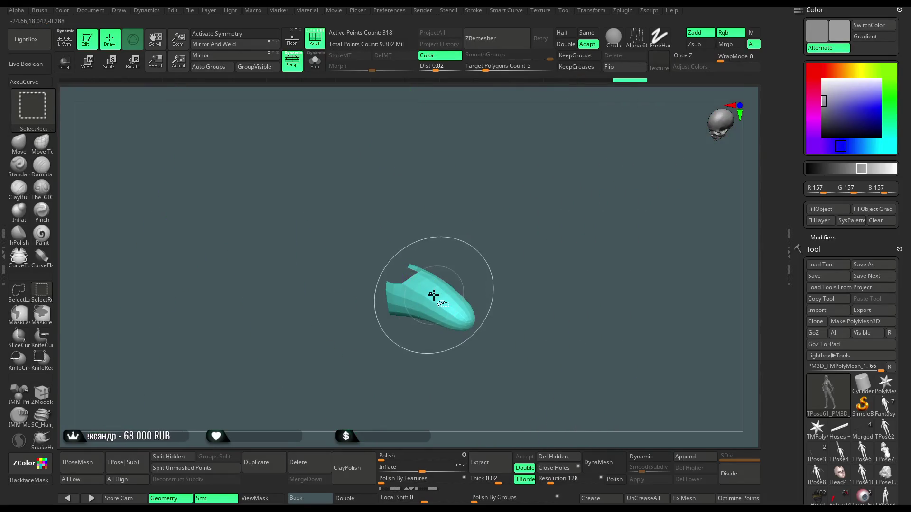
left_click(397, 284, "ctrl+shift")
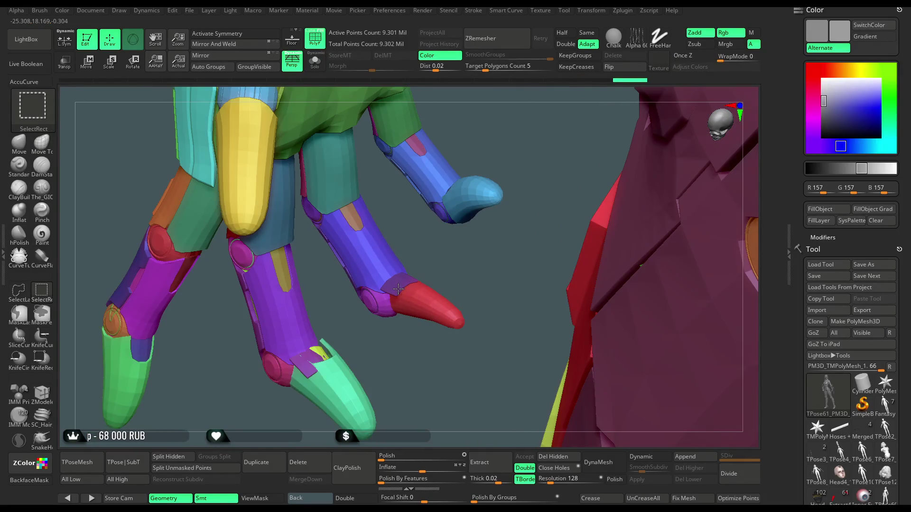
left_click(401, 290, "ctrl+shift")
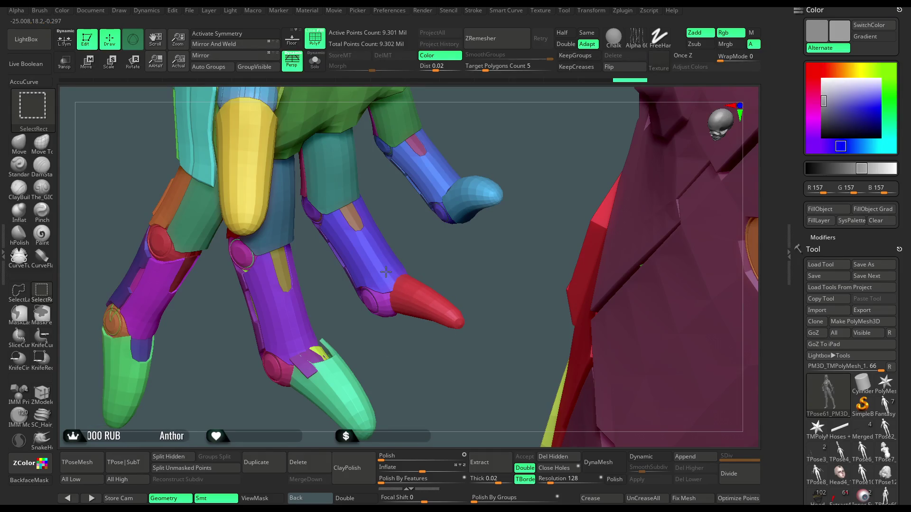
left_click(386, 272, "ctrl+shift")
key("ctrl+w")
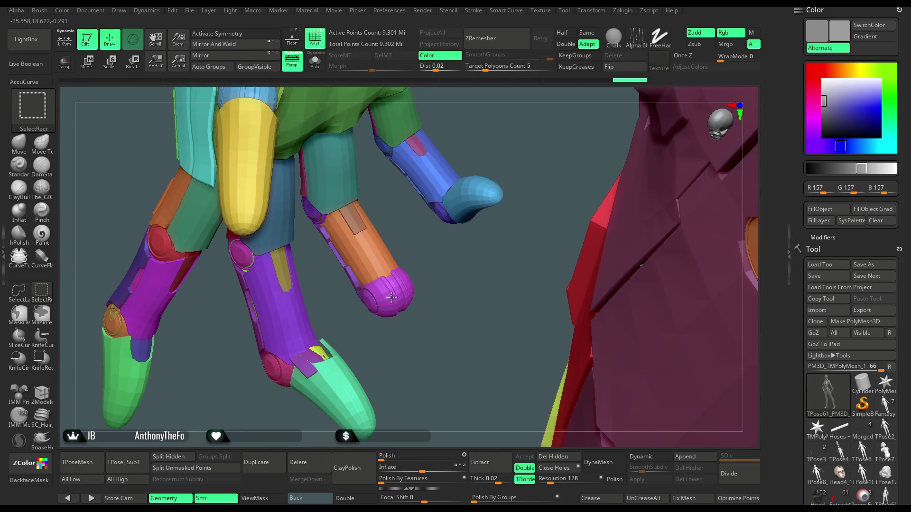
left_click(374, 270, "ctrl+shift")
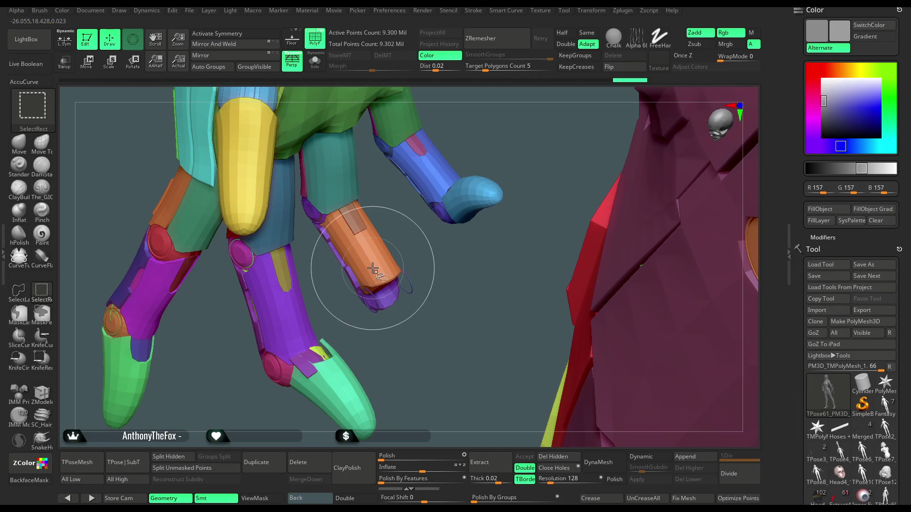
left_click(375, 295, "ctrl+shift")
left_click(407, 278, "ctrl+shift")
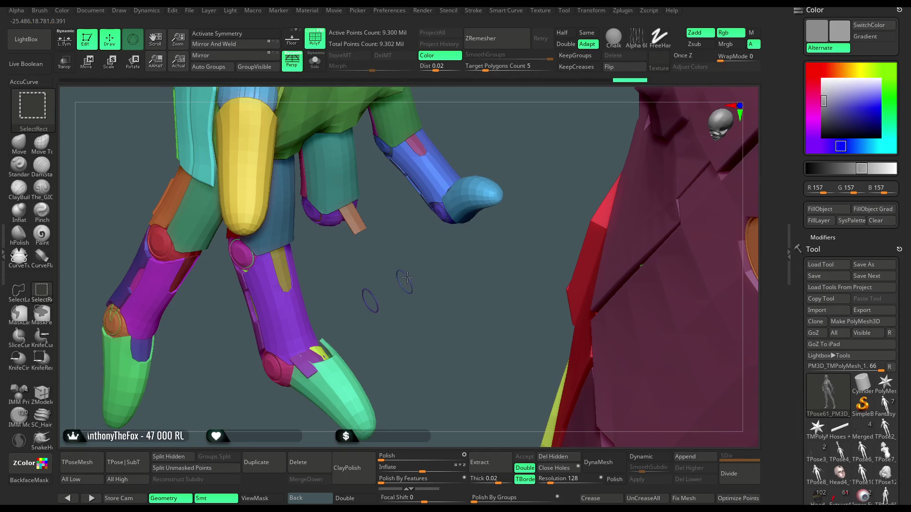
left_click(370, 293, "ctrl+shift")
left_click(355, 230, "ctrl+shift")
left_click(333, 202, "ctrl+shift")
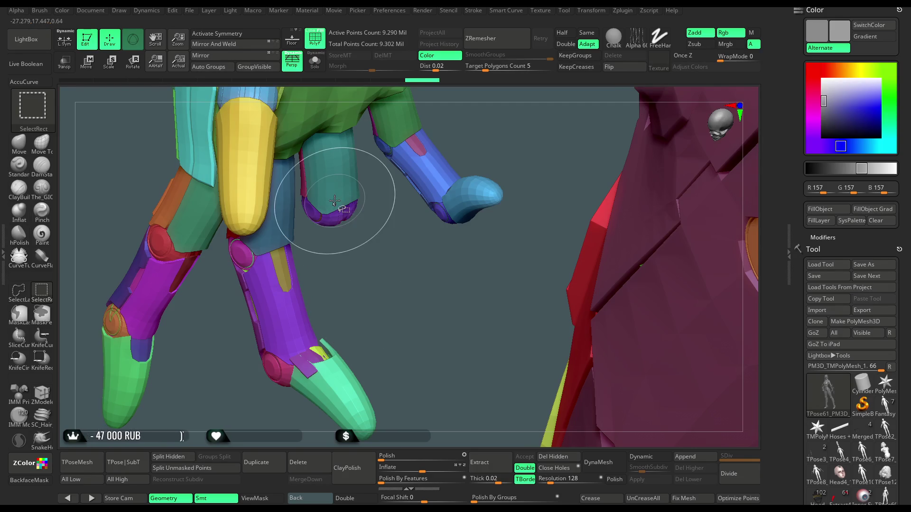
left_click(333, 204, "ctrl+shift")
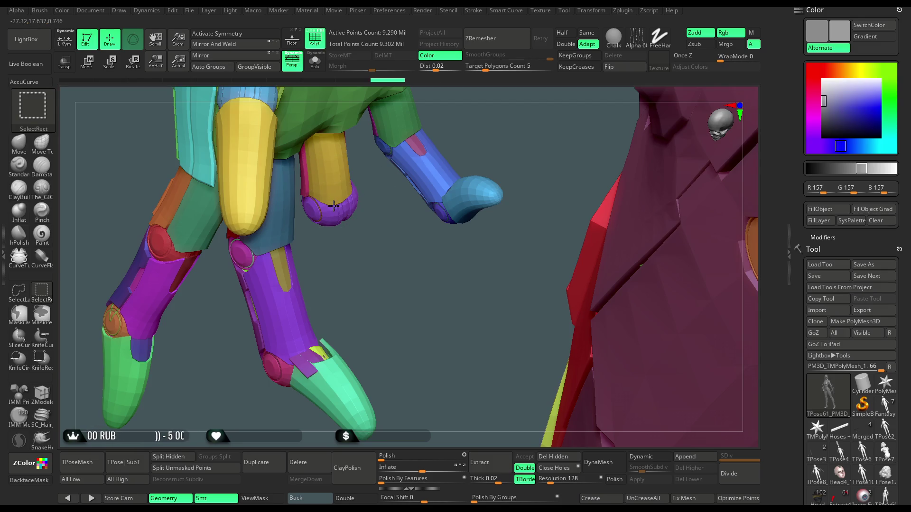
left_click(328, 207, "ctrl+shift")
left_click(326, 201, "ctrl+shift")
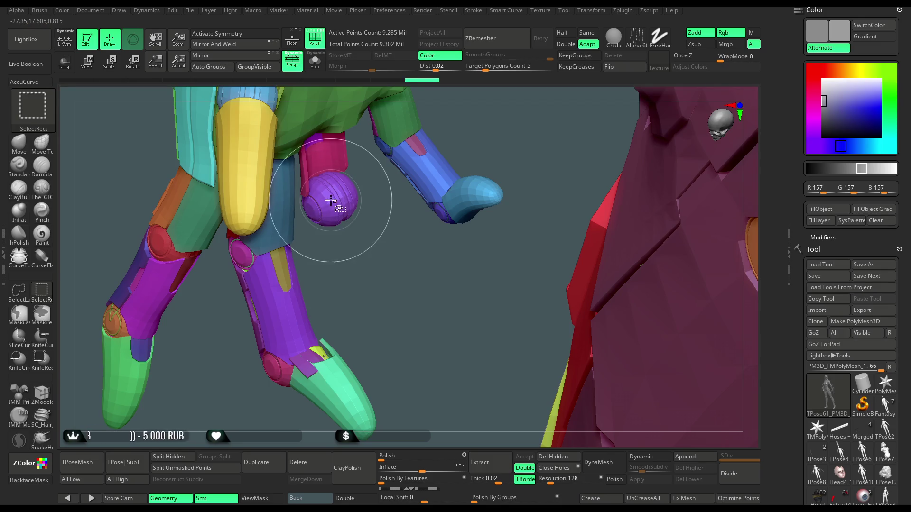
left_click(326, 177, "ctrl+shift")
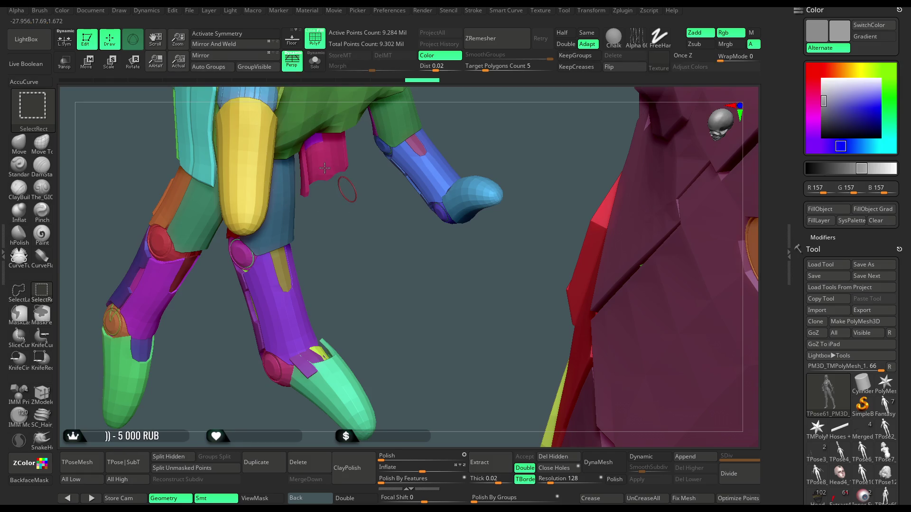
left_click(345, 179, "ctrl+shift")
left_click(320, 145, "ctrl+shift")
mouse_move(364, 215)
left_mouse_down()
mouse_move(352, 187)
mouse_move(344, 198)
mouse_move(301, 180)
mouse_move(441, 220)
mouse_move(352, 232)
mouse_move(272, 228)
left_mouse_up()
left_click(343, 203, "ctrl+shift")
Bend the lower cyan finger at its joint with the Transpose gizmo, then return to brush mode.
key("w")
mouse_move(455, 222)
left_mouse_down()
mouse_move(433, 163)
mouse_move(366, 192)
mouse_move(324, 256)
left_mouse_up()
left_click_drag(272, 230, 283, 240)
mouse_move(386, 185)
left_mouse_down()
mouse_move(374, 169)
mouse_move(337, 204)
left_mouse_up()
left_click_drag(274, 365, 136, 247)
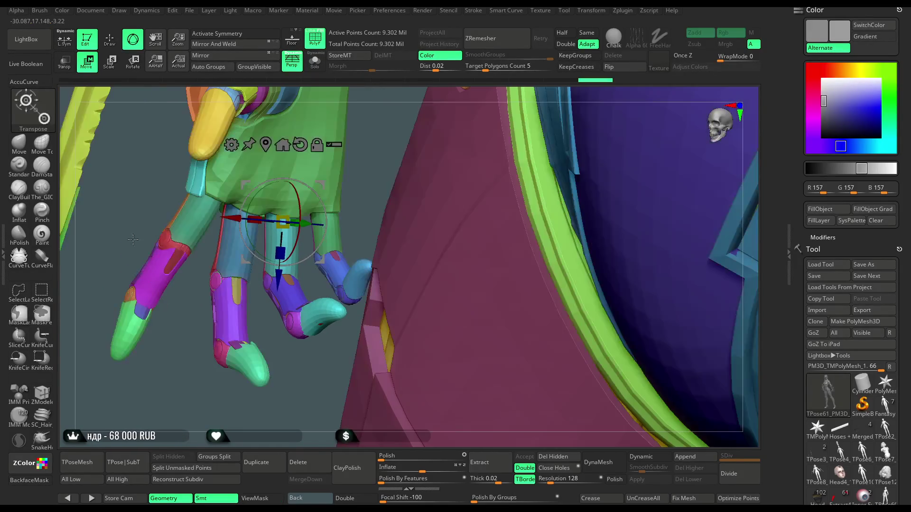
key("q")
key("b")
key("m")
key("t")
Zoom in and isolate a single teal finger segment, leaving 328 active points.
left_click_drag(172, 374, 173, 281)
key("b")
key("s")
key("r")
left_click(186, 272, "ctrl+shift")
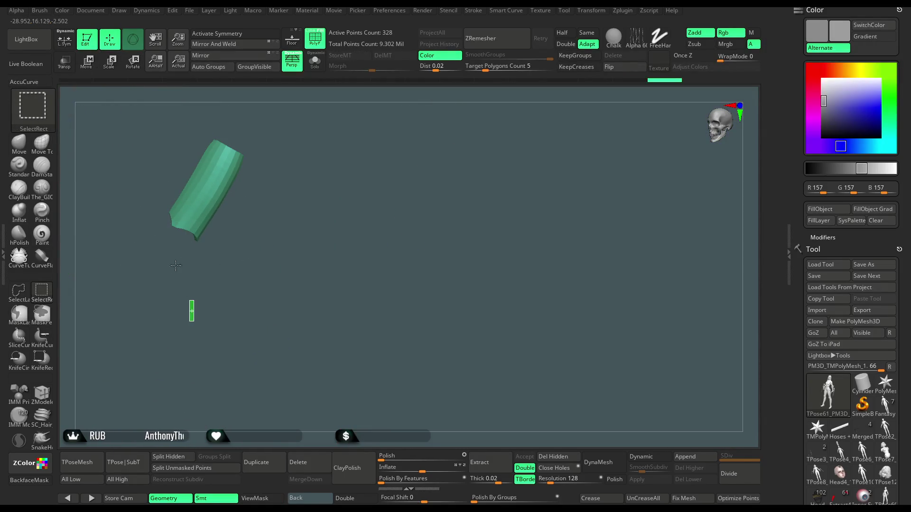
Unhide the whole model, then hide the finger's orange segment, red tip, purple part and outer shell.
left_click(180, 239, "ctrl+shift")
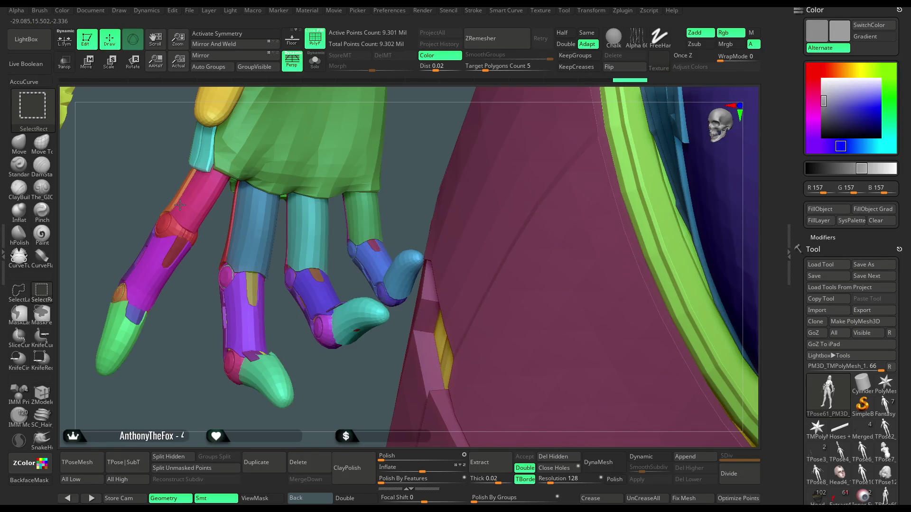
key("ctrl+z")
left_click(194, 192, "ctrl+alt+shift")
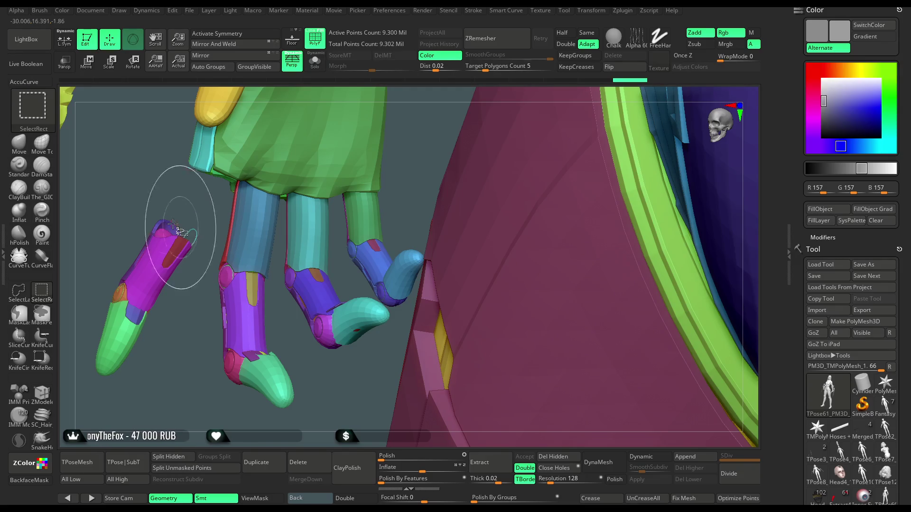
left_click(173, 223, "ctrl+alt+shift")
left_click(164, 252, "ctrl+alt+shift")
left_click(164, 225, "shift")
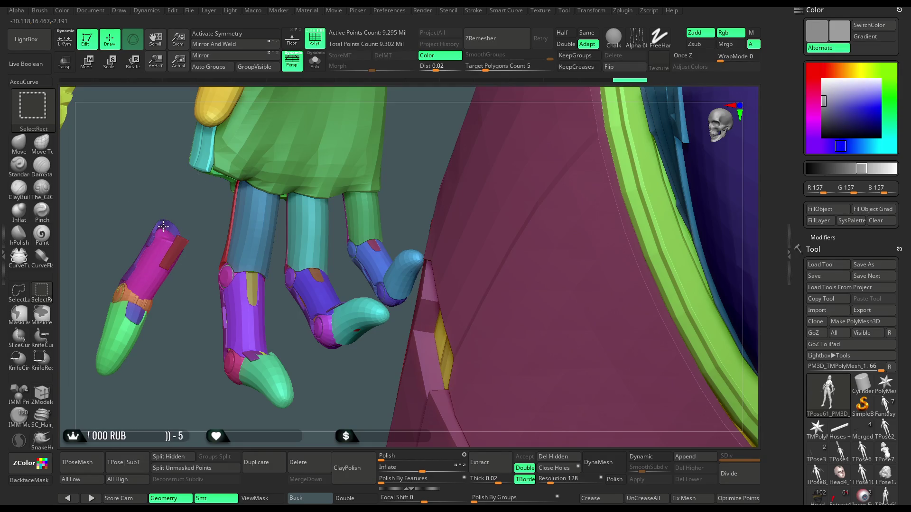
Hide the magenta shell, purple segment, orange fingertip cap and the green arc and loop pieces.
left_click(164, 232, "shift")
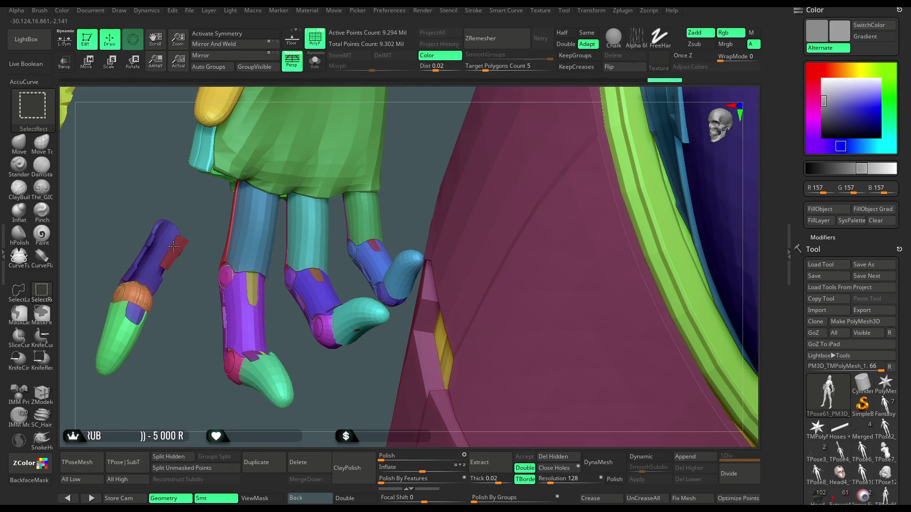
left_click(173, 246, "ctrl+alt+shift")
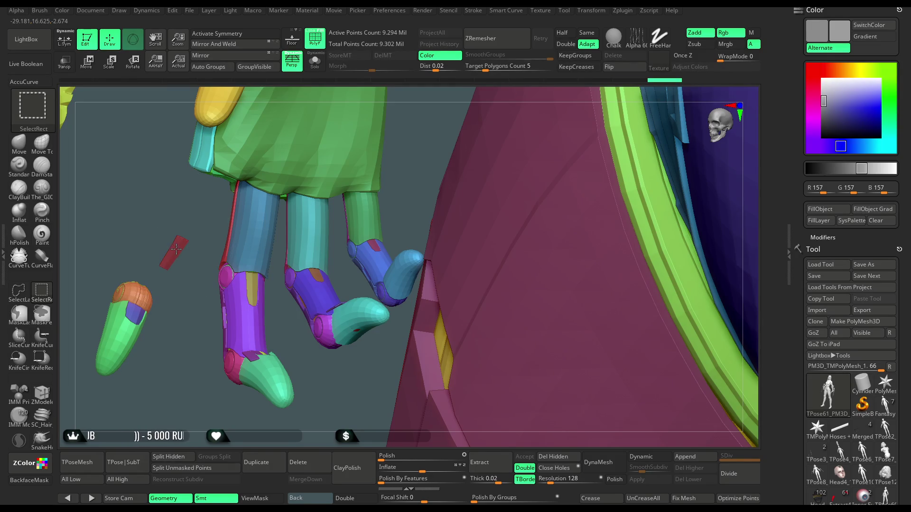
left_click(126, 294, "ctrl+alt+shift")
left_click(124, 294, "ctrl+alt+shift")
mouse_move(148, 234)
left_mouse_down("alt")
mouse_move(190, 265)
mouse_move(169, 261)
left_mouse_up("alt")
left_click(165, 260, "ctrl+alt+shift")
left_click(140, 303, "ctrl+alt+shift")
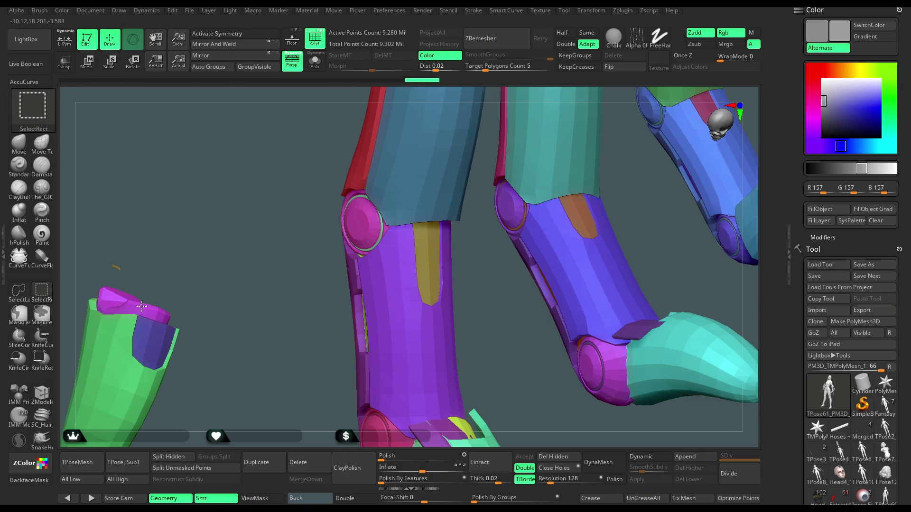
Hide the magenta cap, orange remnant and purple inner piece, then unhide all parts.
left_click(127, 291, "ctrl+alt+shift")
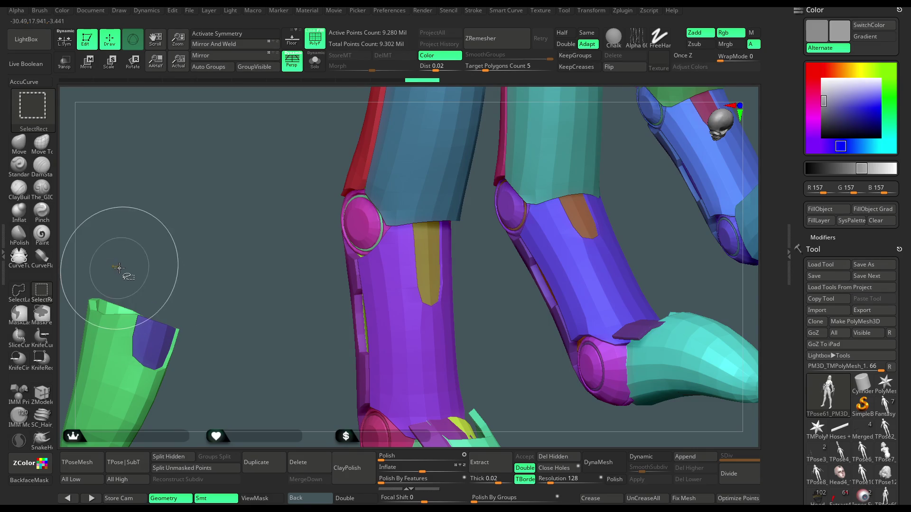
left_click(140, 324, "ctrl+alt+shift")
left_click(119, 318, "ctrl+shift")
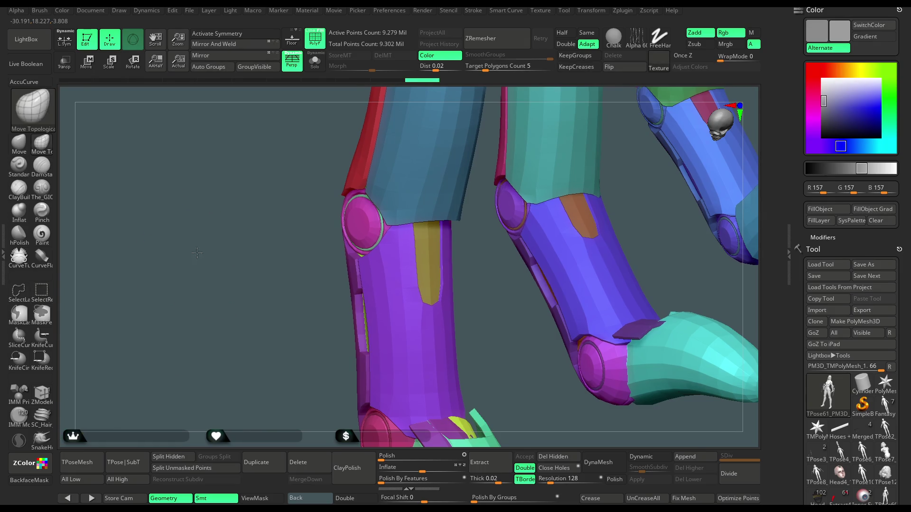
key("f")
left_click(183, 325, "ctrl+shift")
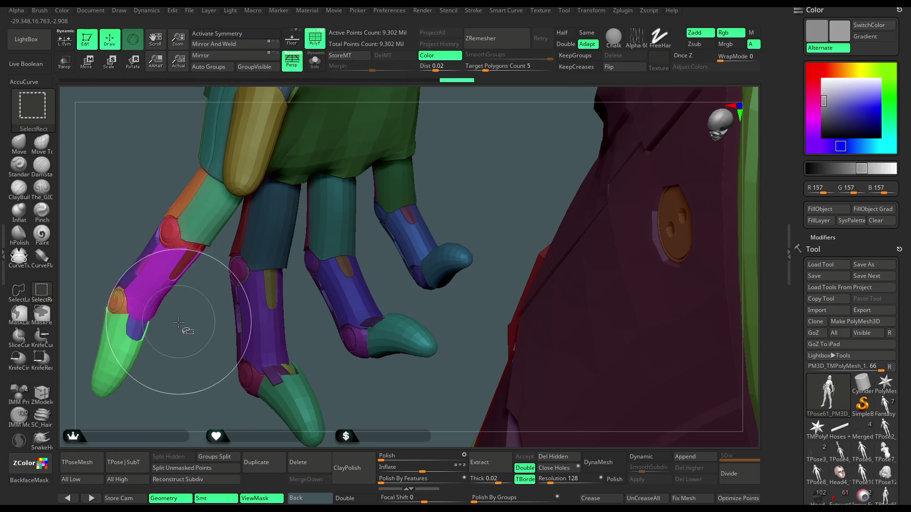
Rotate the lower finger segment to the left with the Transpose gizmo.
mouse_move(183, 325)
left_mouse_down()
mouse_move(206, 323)
mouse_move(136, 216)
left_mouse_up()
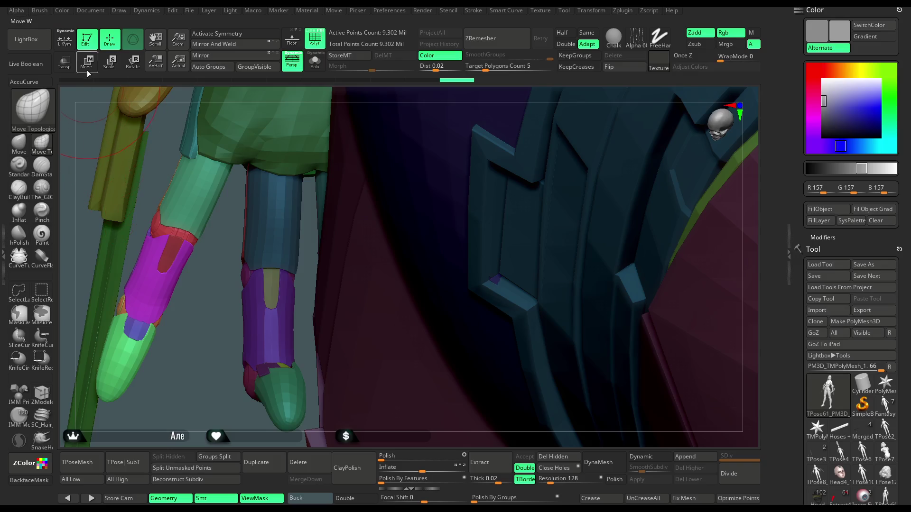
key("w")
mouse_move(350, 150)
left_mouse_down()
mouse_move(283, 322)
mouse_move(249, 232)
left_mouse_up()
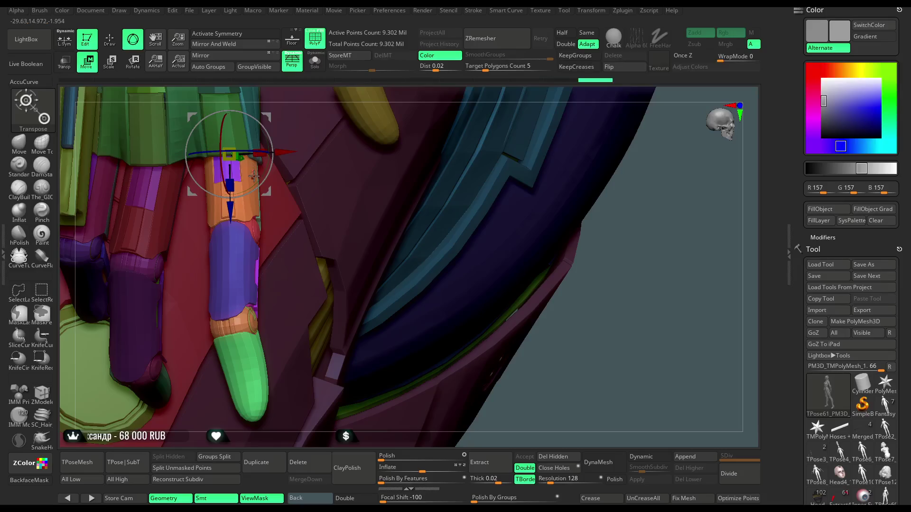
left_click_drag(252, 146, 250, 184)
mouse_move(341, 100)
left_mouse_down()
mouse_move(325, 91)
mouse_move(254, 152)
mouse_move(325, 175)
mouse_move(313, 180)
mouse_move(247, 206)
mouse_move(240, 190)
mouse_move(248, 187)
mouse_move(181, 167)
left_mouse_up()
mouse_move(160, 269)
left_mouse_down()
mouse_move(285, 204)
mouse_move(331, 165)
mouse_move(304, 211)
mouse_move(309, 142)
mouse_move(280, 149)
mouse_move(273, 202)
mouse_move(253, 106)
left_mouse_up()
Return to brush mode and save the project with Ctrl+S.
key("q")
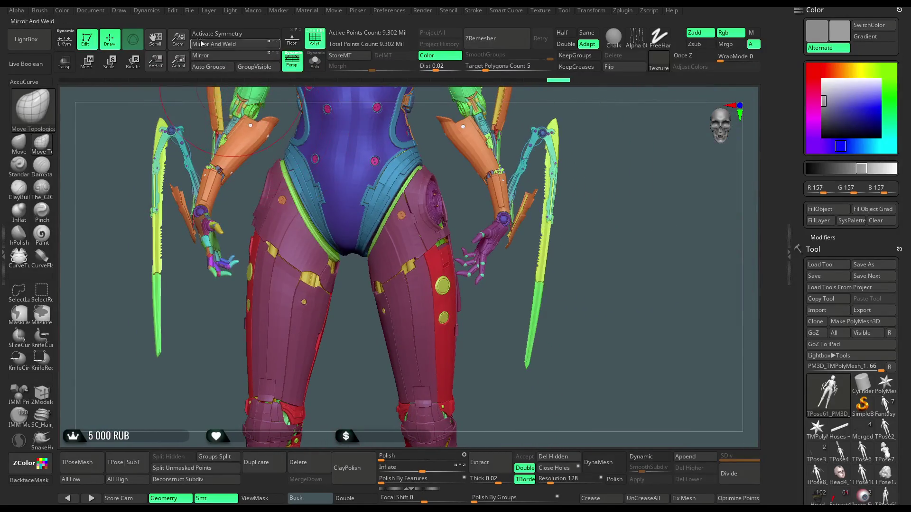
left_click(189, 11)
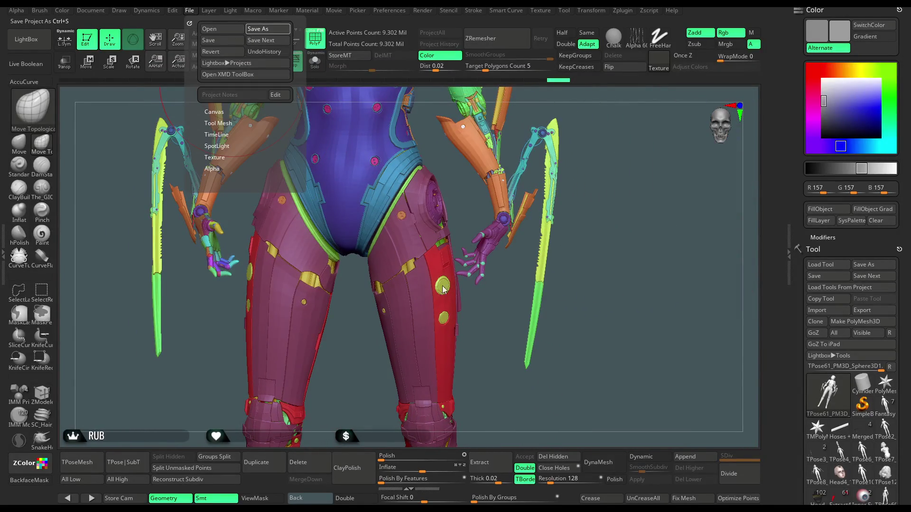
key("ctrl+s")
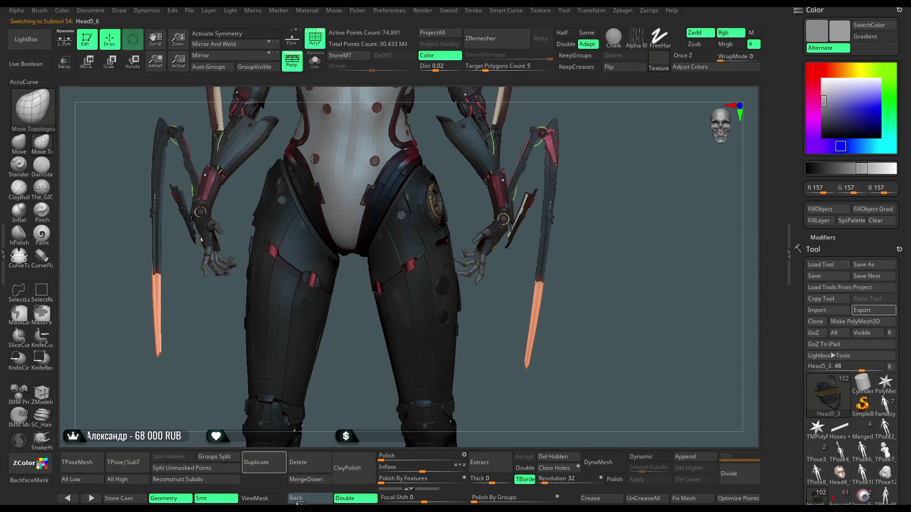
Step down through three subtools, then zoom out and turn the character further left for a full-body view.
key("Down")
key("Down")
key("Down")
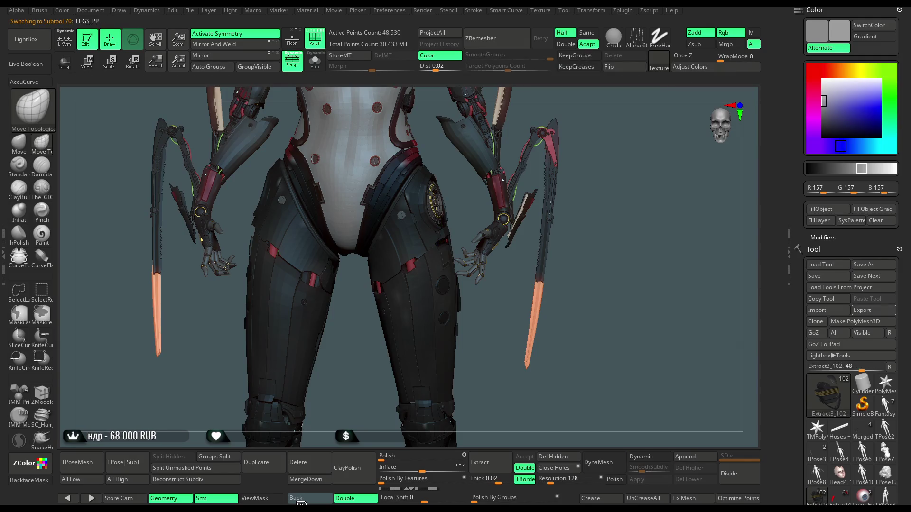
key("Down")
key("Down")
key("Down")
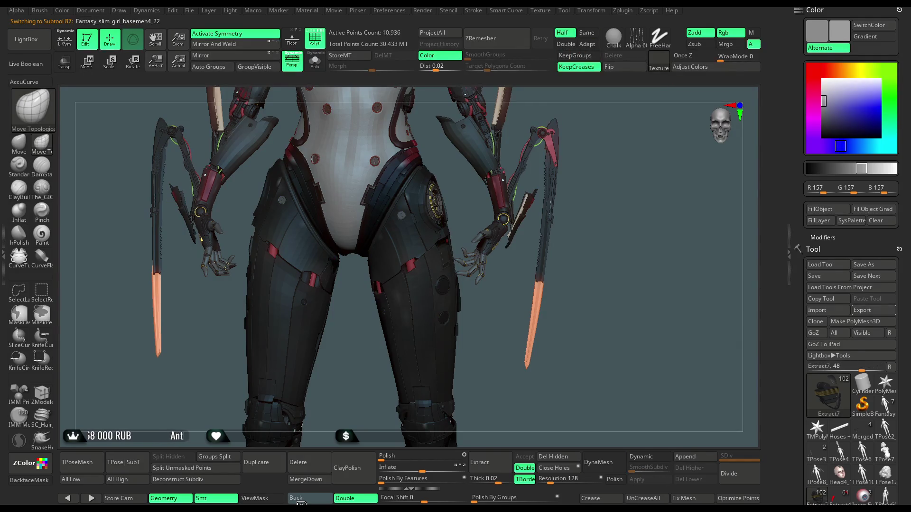
key("Down")
key("Down")
key("Down")
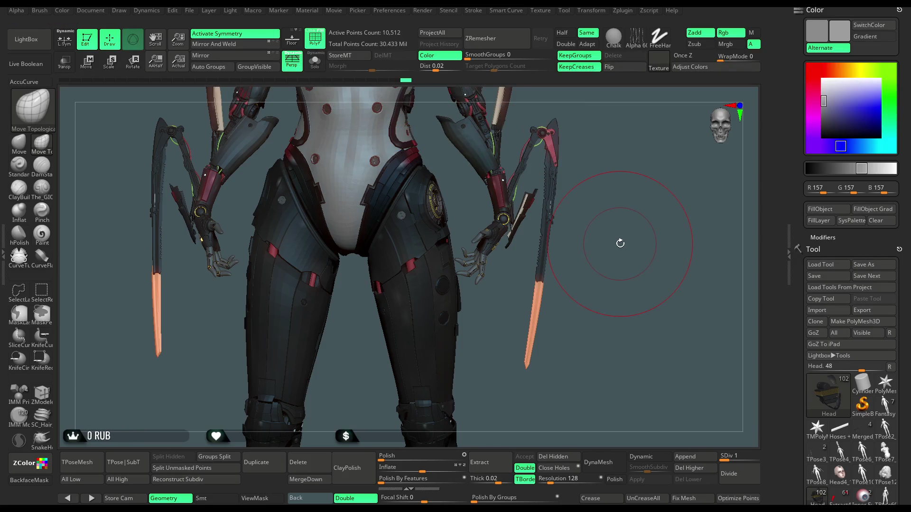
mouse_move(642, 166)
left_mouse_down("alt")
mouse_move(626, 239)
mouse_move(609, 250)
mouse_move(603, 213)
mouse_move(536, 234)
left_mouse_up("alt")
mouse_move(425, 179)
left_mouse_down()
mouse_move(434, 190)
mouse_move(417, 186)
mouse_move(425, 181)
mouse_move(395, 184)
mouse_move(442, 178)
mouse_move(432, 178)
mouse_move(432, 190)
left_mouse_up()
Select the Hand_Open1_1 subtool and fill its skin with progressively darker picked tones.
left_click(252, 269, "alt")
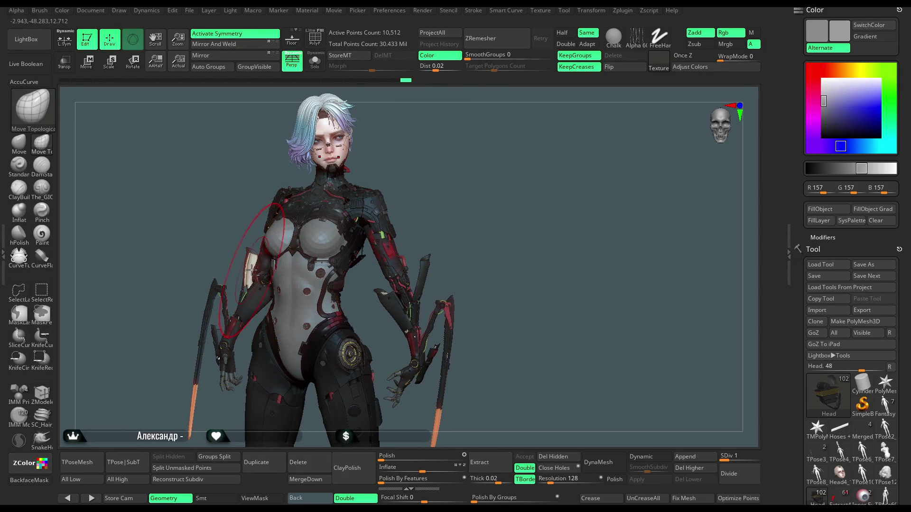
key("c")
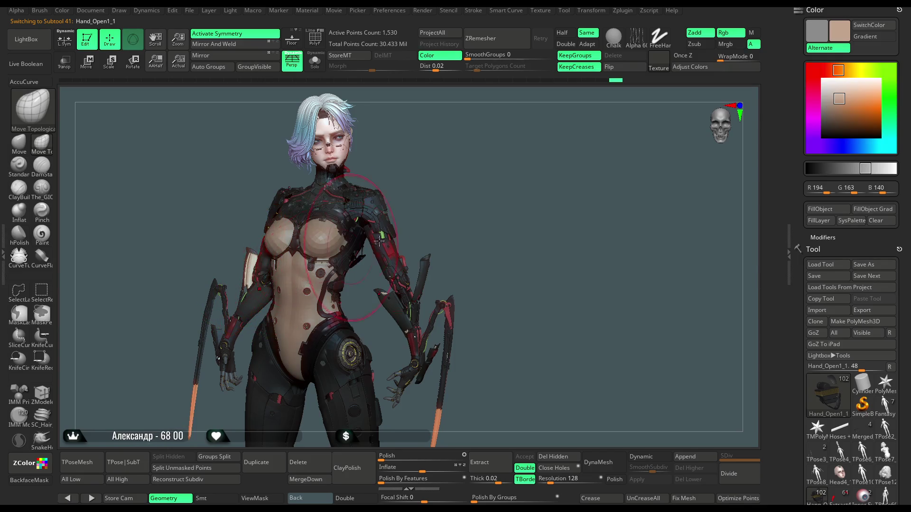
left_click(835, 106)
left_click(828, 209)
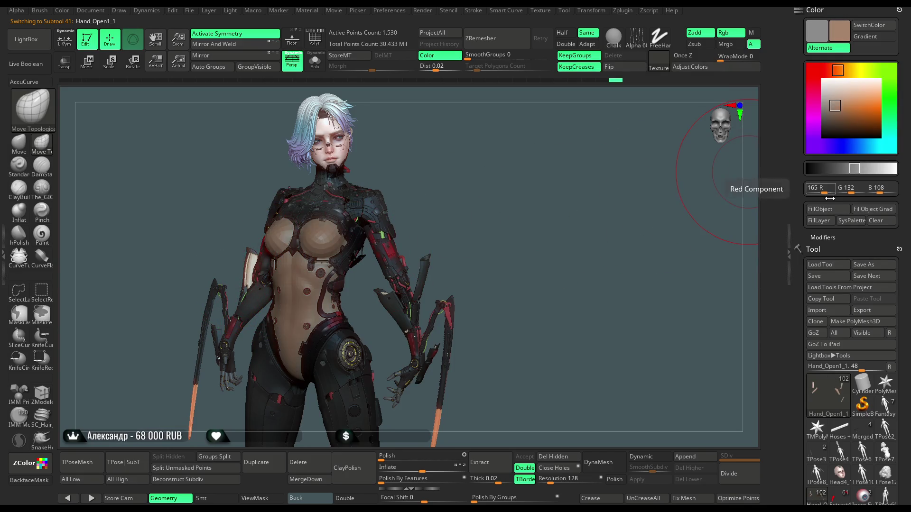
key("shift+c")
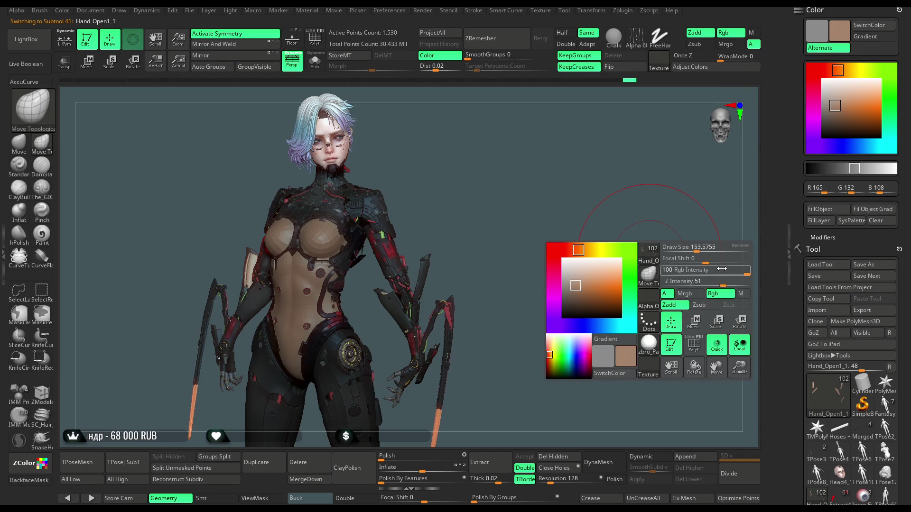
left_click(834, 114)
left_click(828, 209)
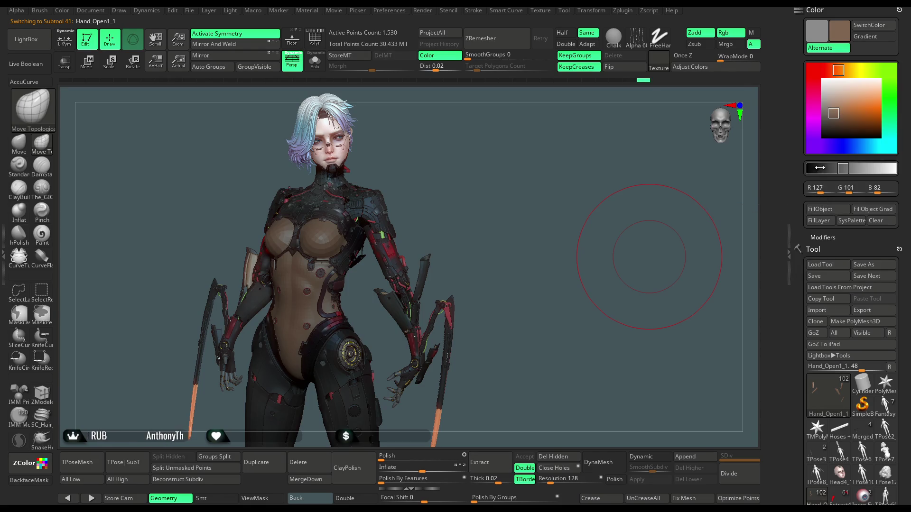
Try lighter warm and paler tones, finishing with a deeper tan-brown skin fill.
left_click(840, 108)
left_click(821, 210)
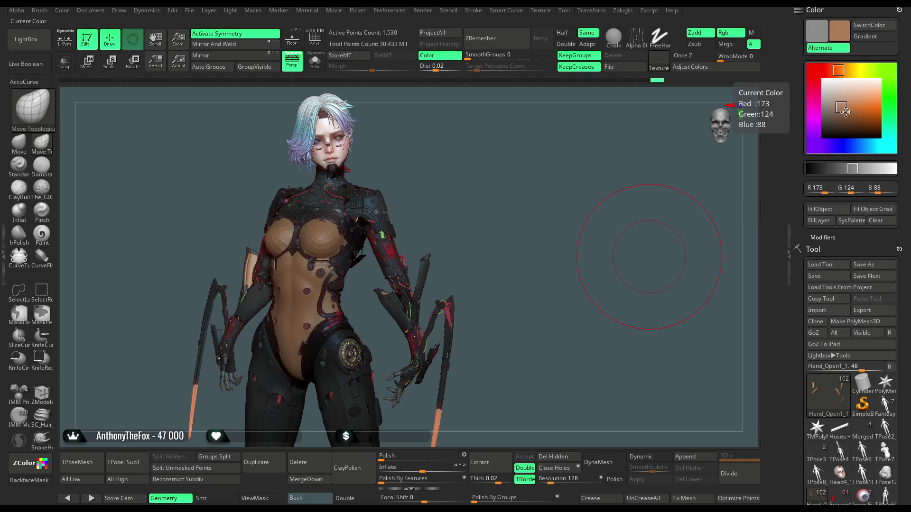
left_click(832, 103)
left_click(820, 209)
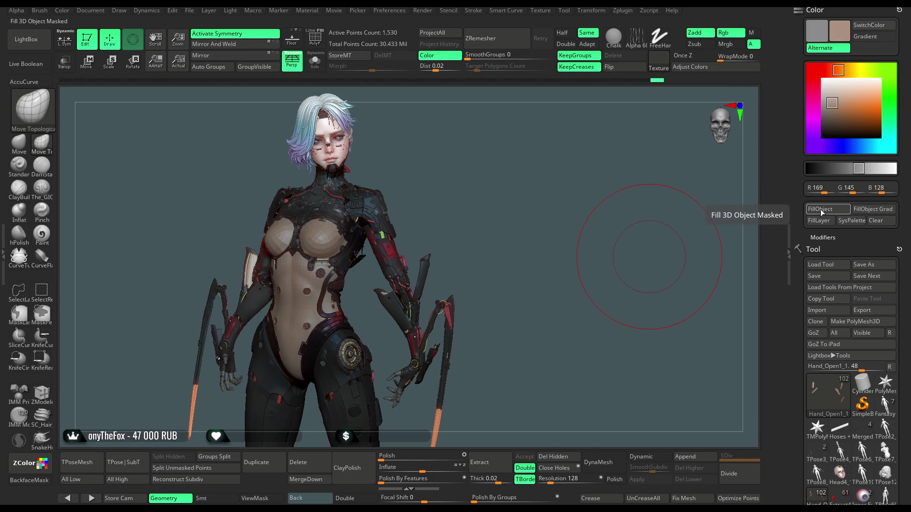
left_click(833, 111)
left_click(821, 210)
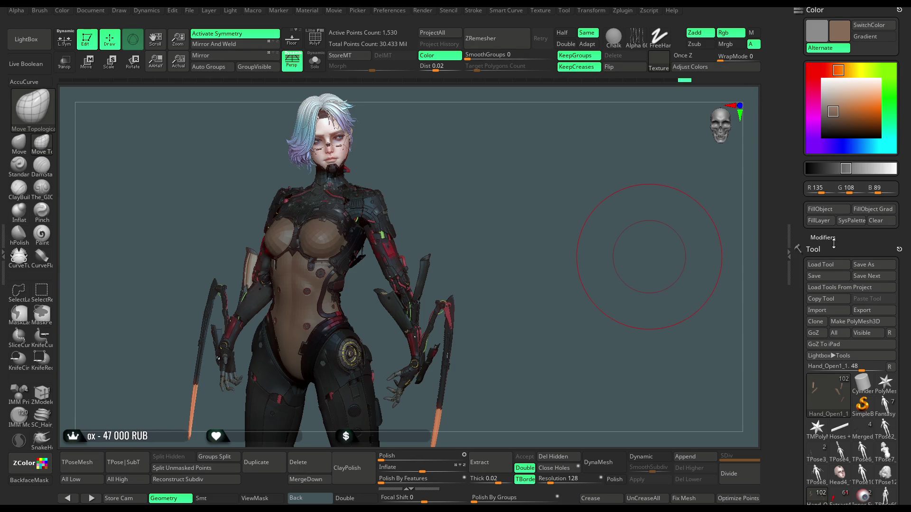
Rotate and zoom in on the character's face, then back out to a half-body view.
left_click_drag(460, 209, 464, 214)
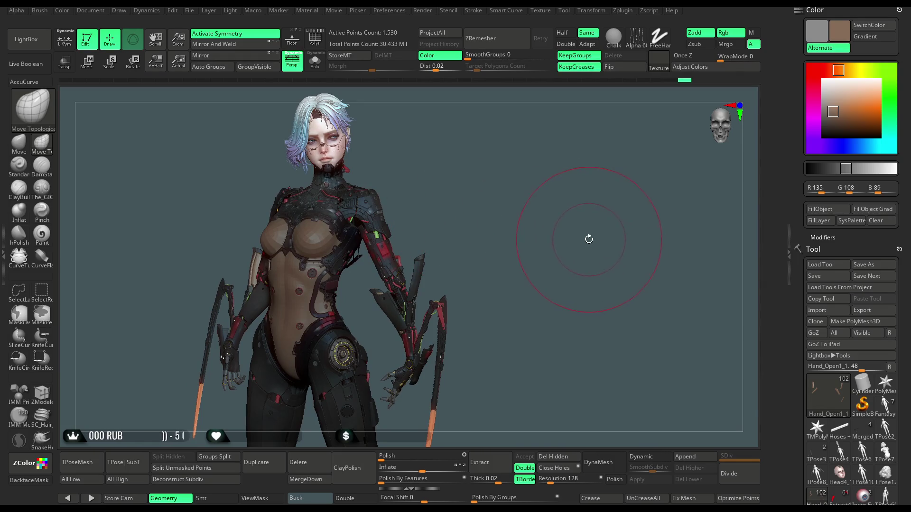
left_click_drag(549, 236, 382, 226, "alt")
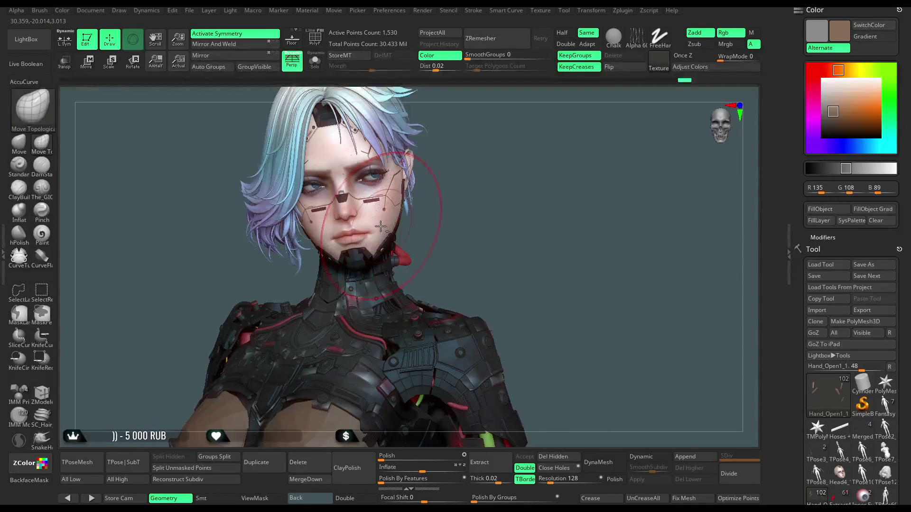
mouse_move(488, 229)
left_mouse_down("alt")
mouse_move(490, 194)
mouse_move(482, 210)
mouse_move(567, 249)
left_mouse_up("alt")
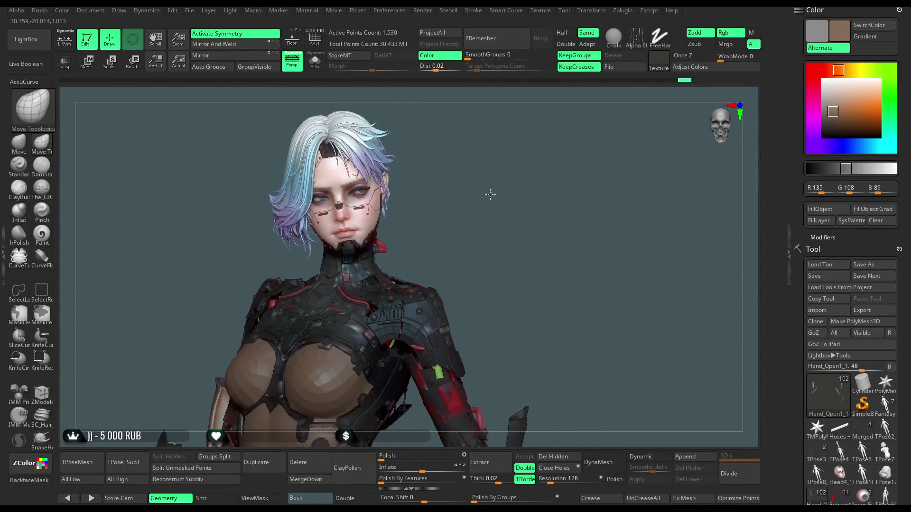
scroll(908, 205, "down", 5)
scroll(907, 205, "down", 3)
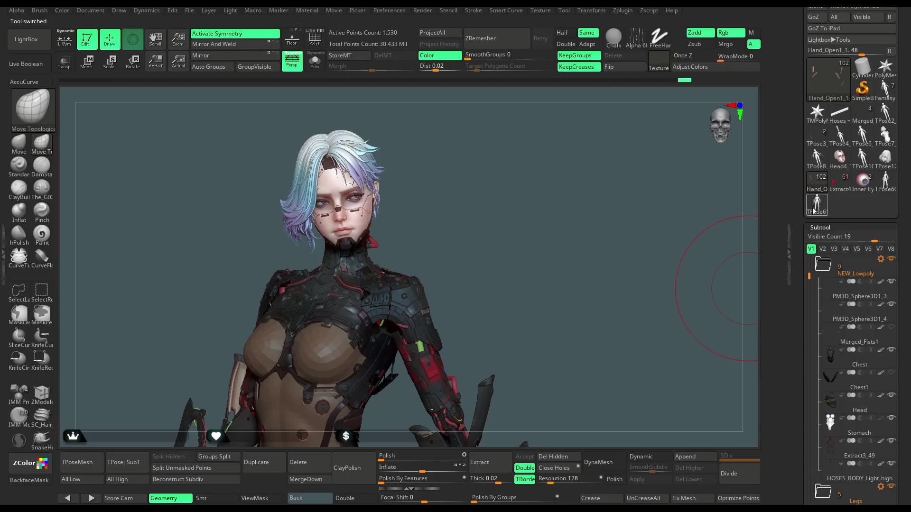
Switch to TPose61 and back to Hand_Open1_1, pick white for the skin, and zoom out to the full figure.
left_click(814, 210)
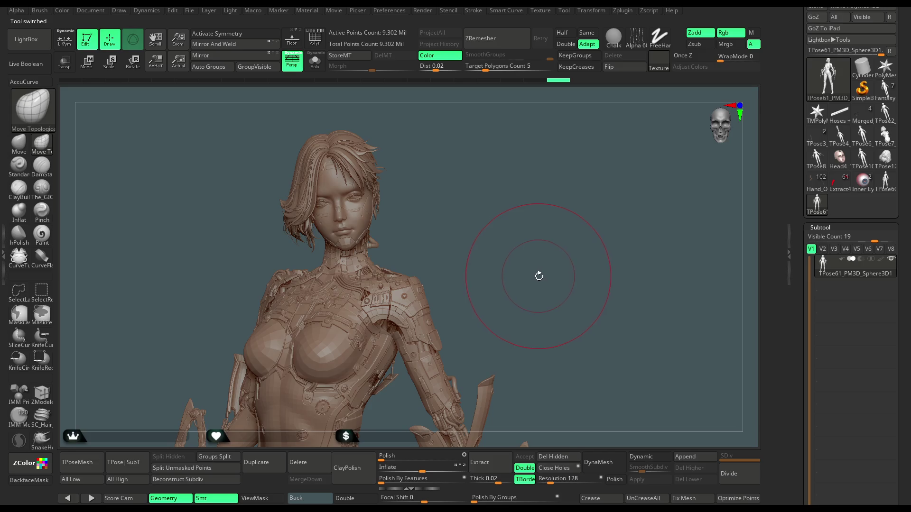
left_click(817, 183)
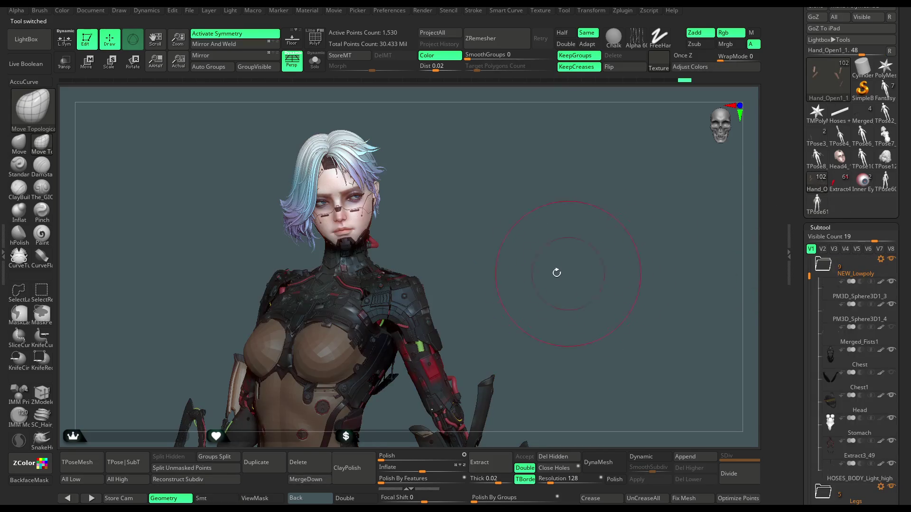
left_click_drag(510, 230, 559, 215)
scroll(897, 183, "up", 5)
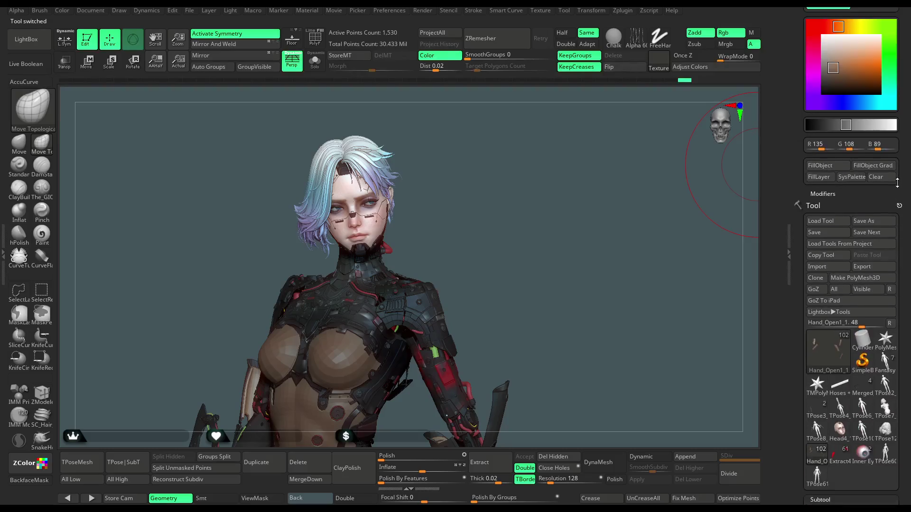
scroll(897, 183, "up", 3)
left_click(824, 82)
mouse_move(520, 255)
left_mouse_down()
mouse_move(433, 193)
mouse_move(445, 211)
mouse_move(456, 198)
mouse_move(453, 213)
mouse_move(513, 207)
mouse_move(434, 224)
mouse_move(474, 203)
mouse_move(468, 214)
left_mouse_up()
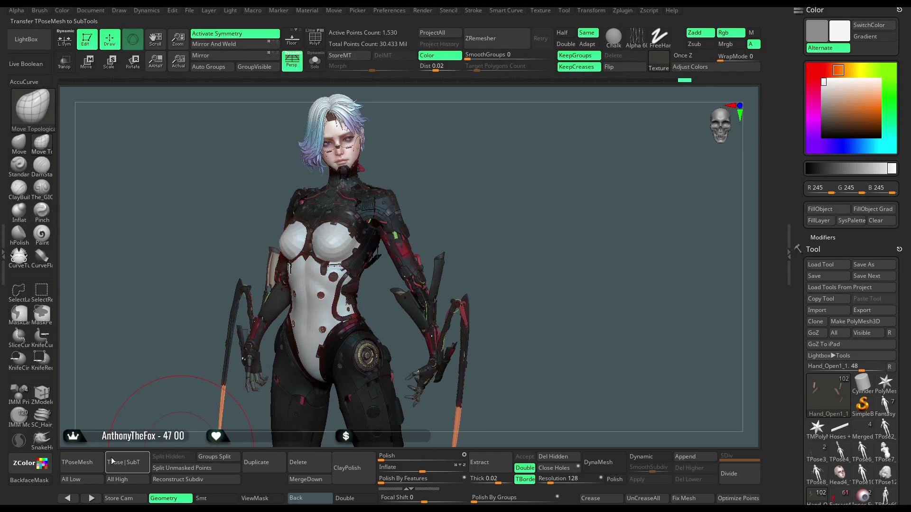
Delete the TPose61 merged mesh, confirming the deletion twice.
left_click_drag(906, 331, 909, 123)
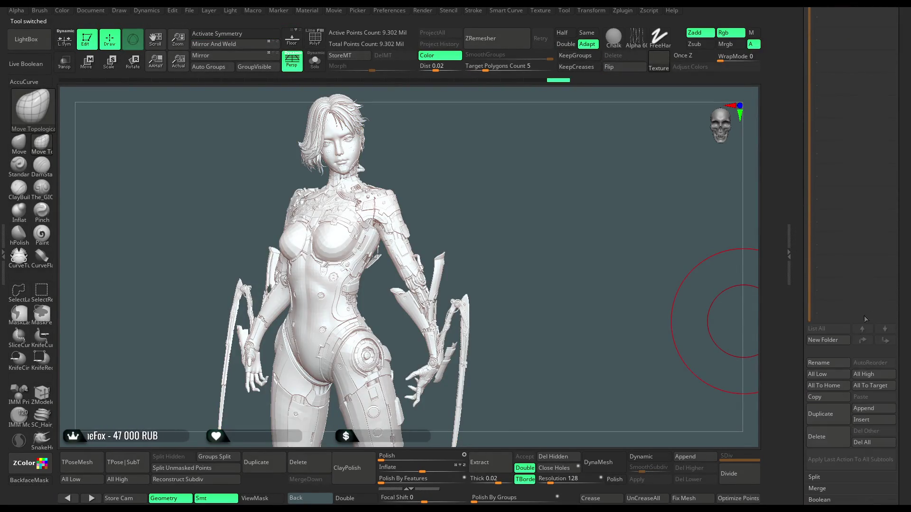
left_click(828, 435)
left_click(749, 454)
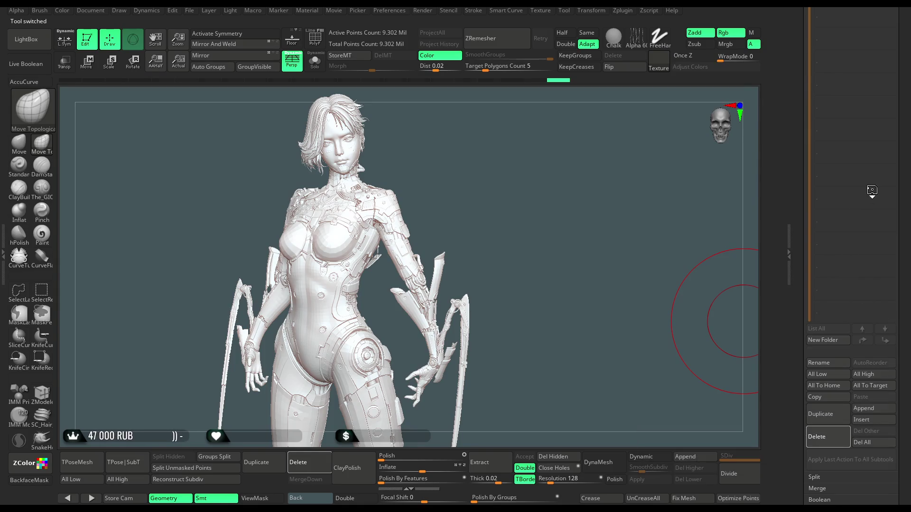
mouse_move(899, 171)
left_mouse_down()
mouse_move(890, 241)
mouse_move(909, 213)
mouse_move(909, 161)
left_mouse_up()
scroll(890, 242, "up", 5)
left_click(824, 444)
left_click(740, 467)
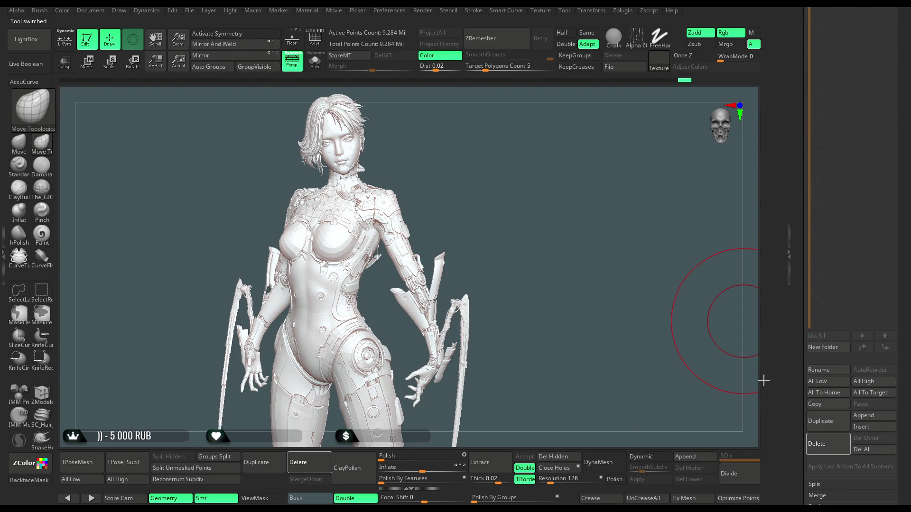
Load the TPose62_PM3D_Sphere3D1 tool, the 9.302-million-point merged character.
scroll(854, 143, "up", 5)
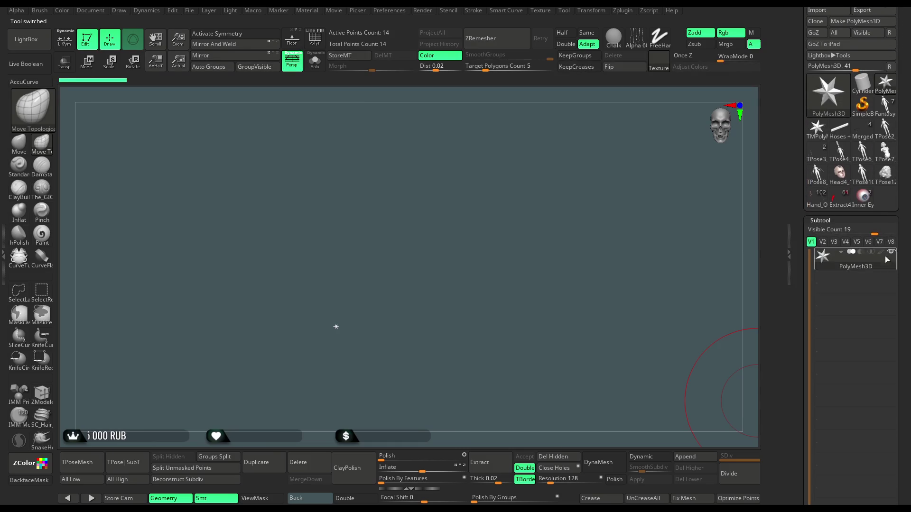
left_click(816, 199)
left_click_drag(490, 189, 505, 157, "alt")
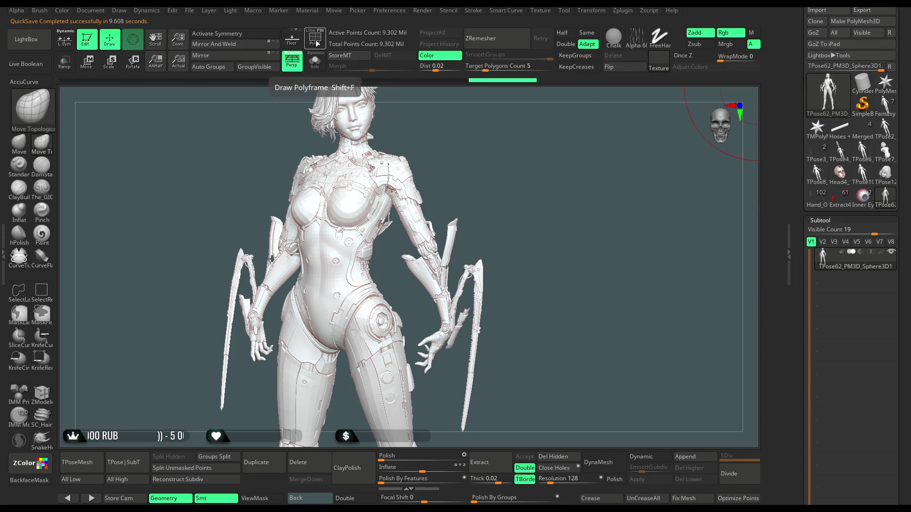
Turn on PolyF to display the merged character's polygroup colours and polyframe wireframe.
left_click(315, 38)
left_click_drag(508, 154, 507, 121)
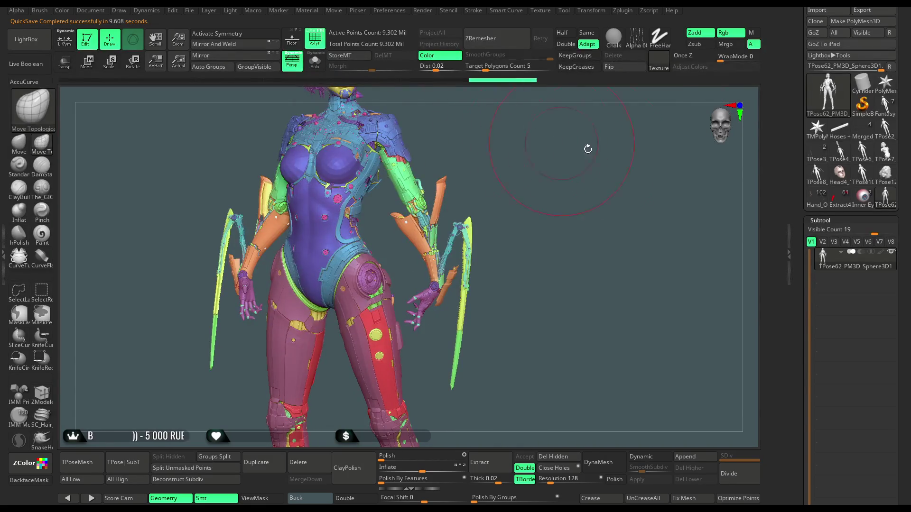
left_click_drag(826, 84, 814, 96)
Isolate the magenta leg armour polygroup on the legs, then unhide the rest of the mesh.
left_click_drag(539, 220, 559, 222)
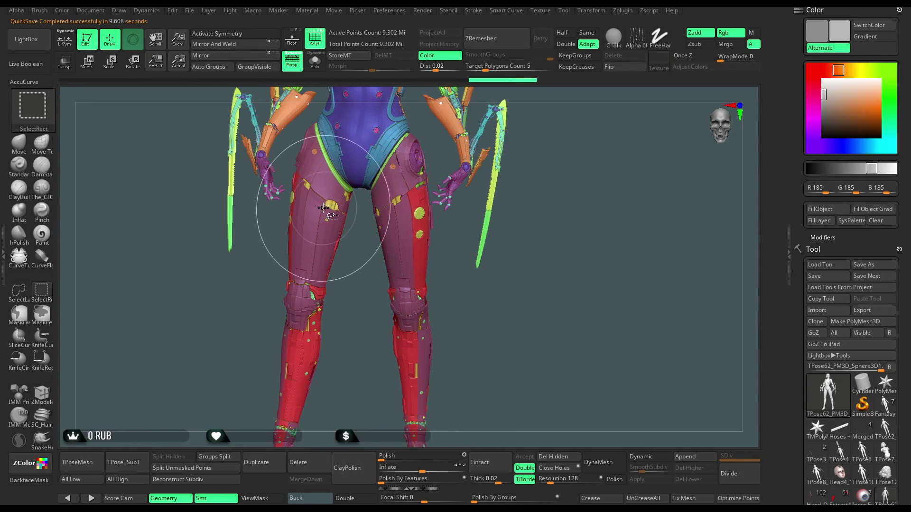
left_click(333, 223, "ctrl+shift")
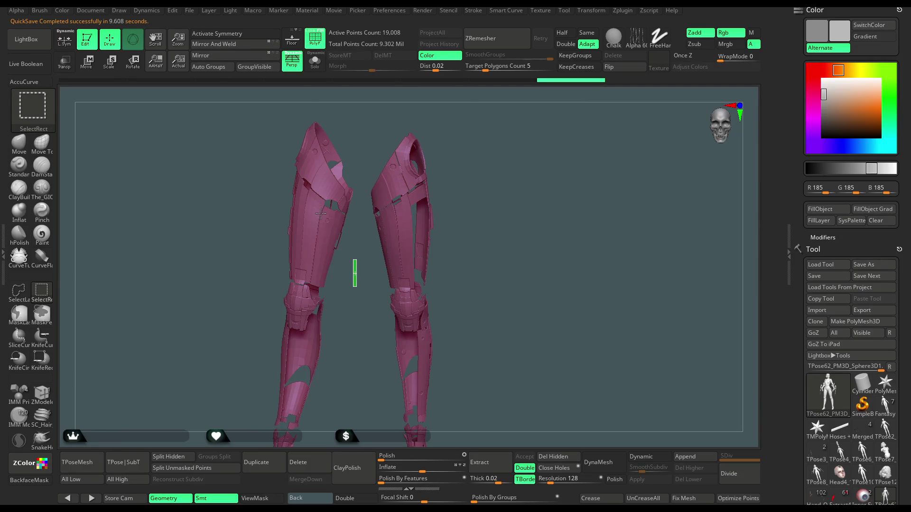
left_click(322, 213, "ctrl+shift")
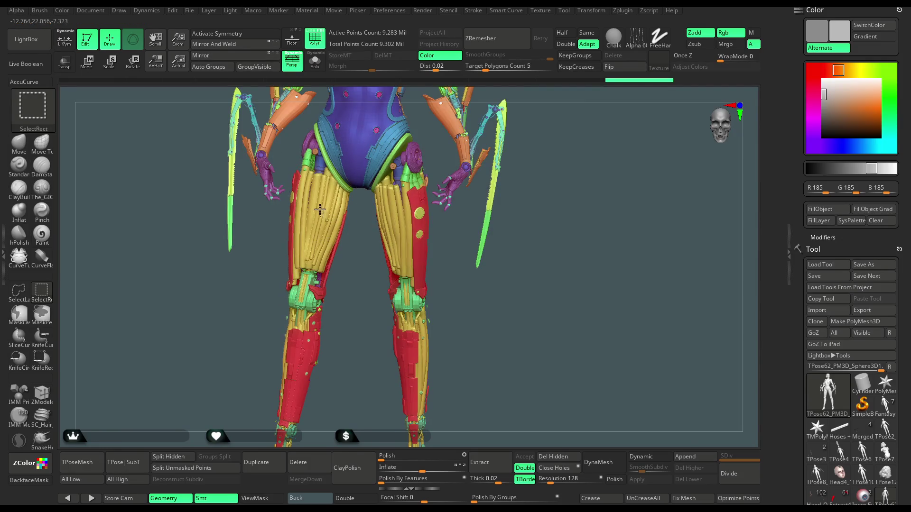